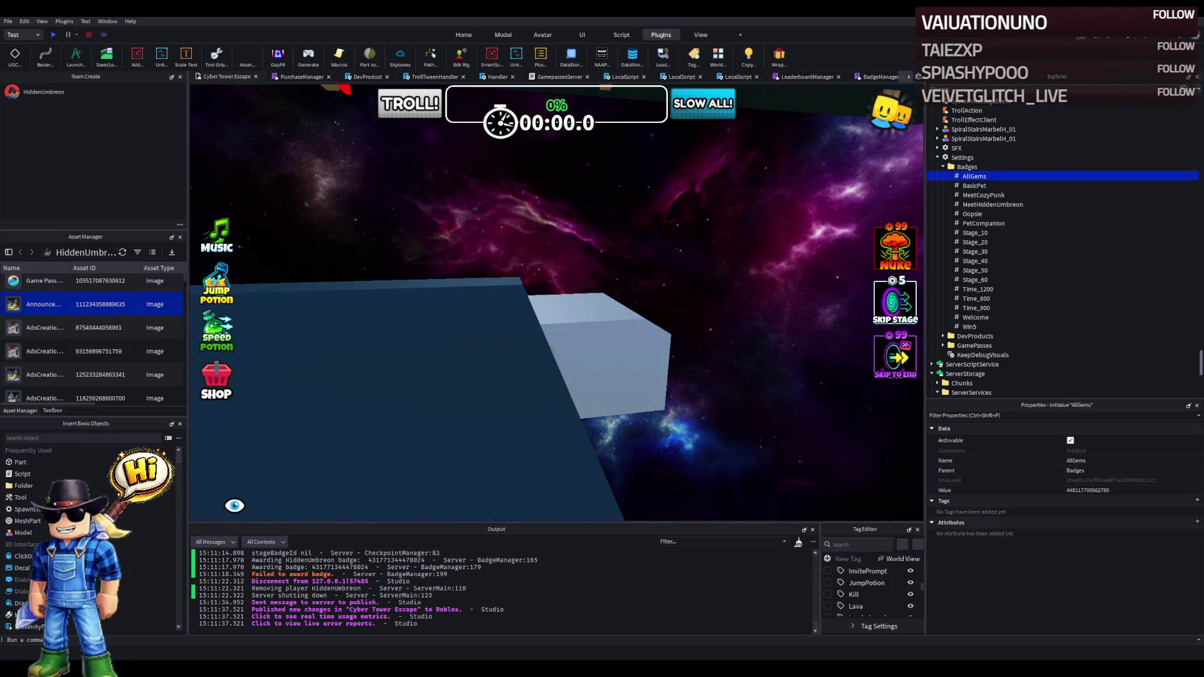
- Fly the camera forward through the map toward the lobby area
key(w)
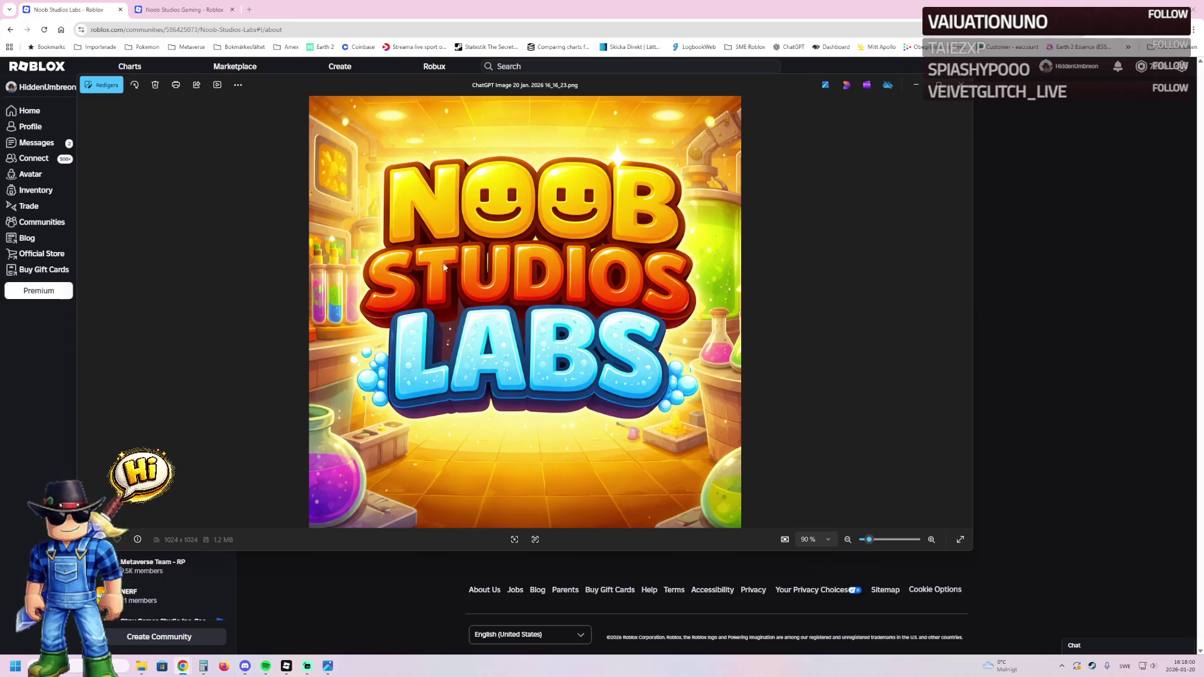
- Close the enlarged Noob Studios Labs logo preview
click(961, 85)
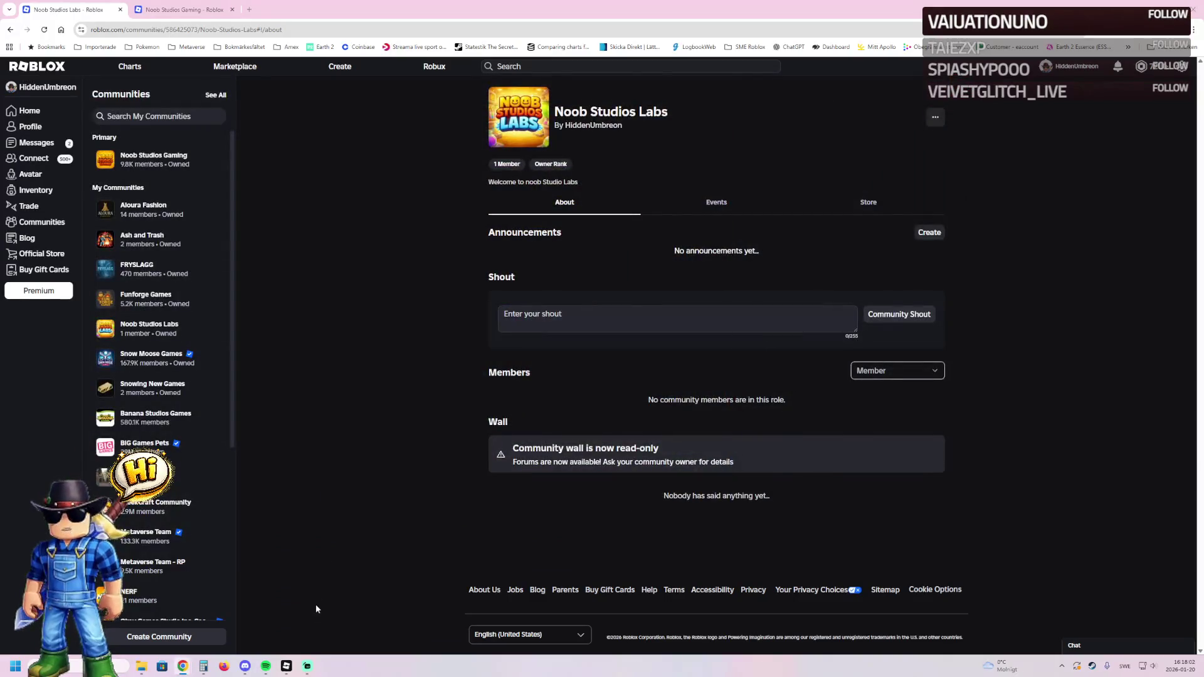
- Switch to Roblox Studio and open a recently edited place from File > Recent
click(286, 666)
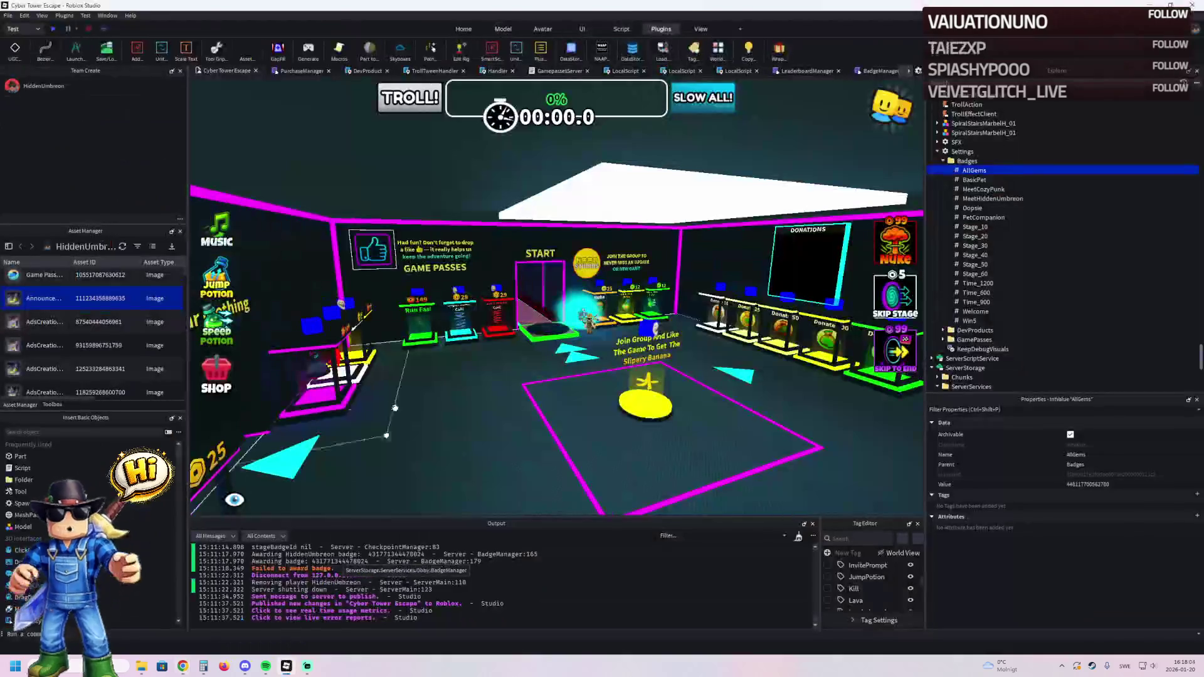
click(8, 15)
mouse_move(76, 57)
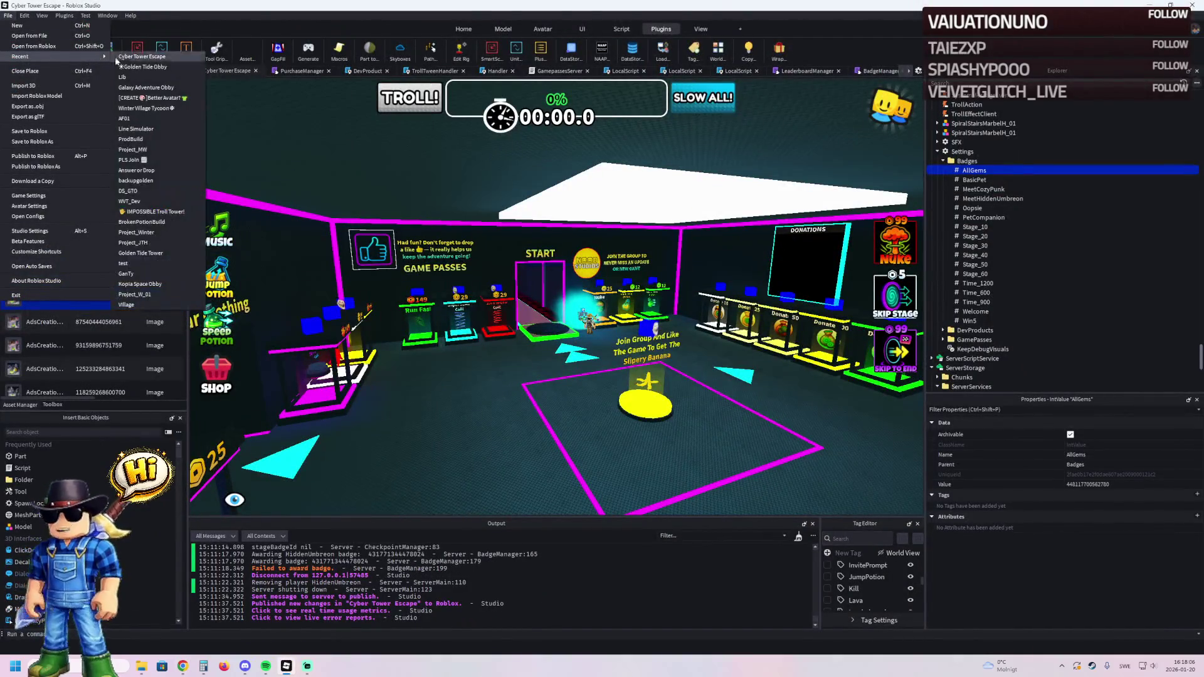
click(157, 108)
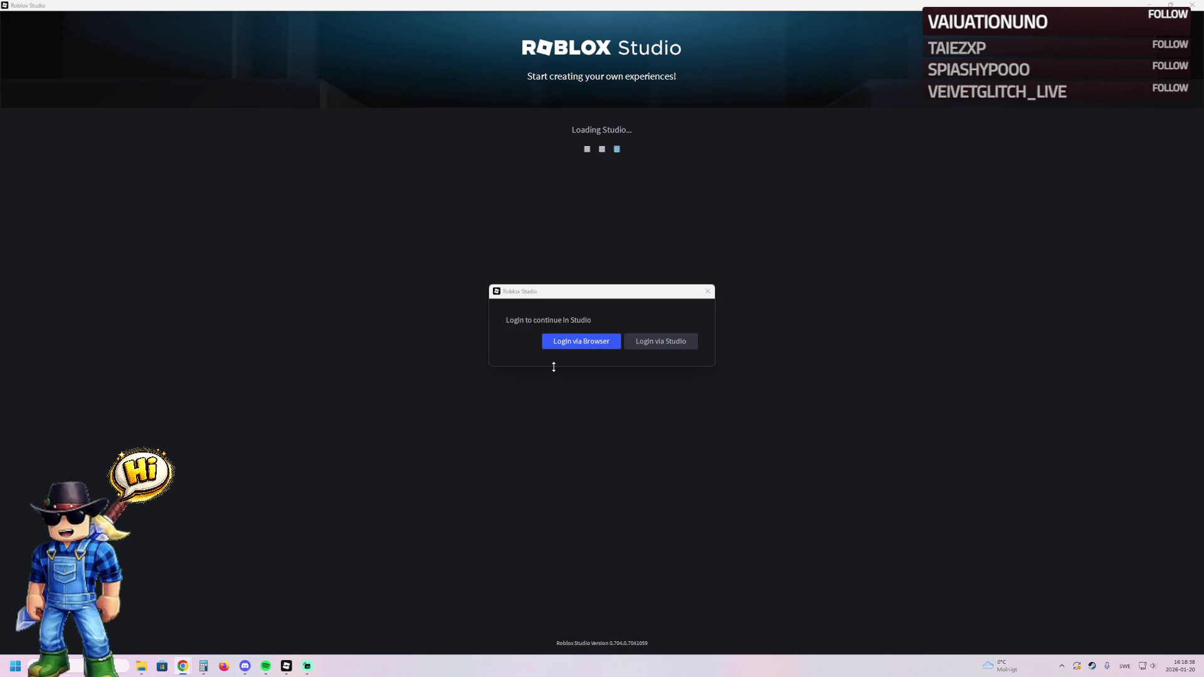
- Choose to log in so Studio can finish loading Project_PBT
click(597, 344)
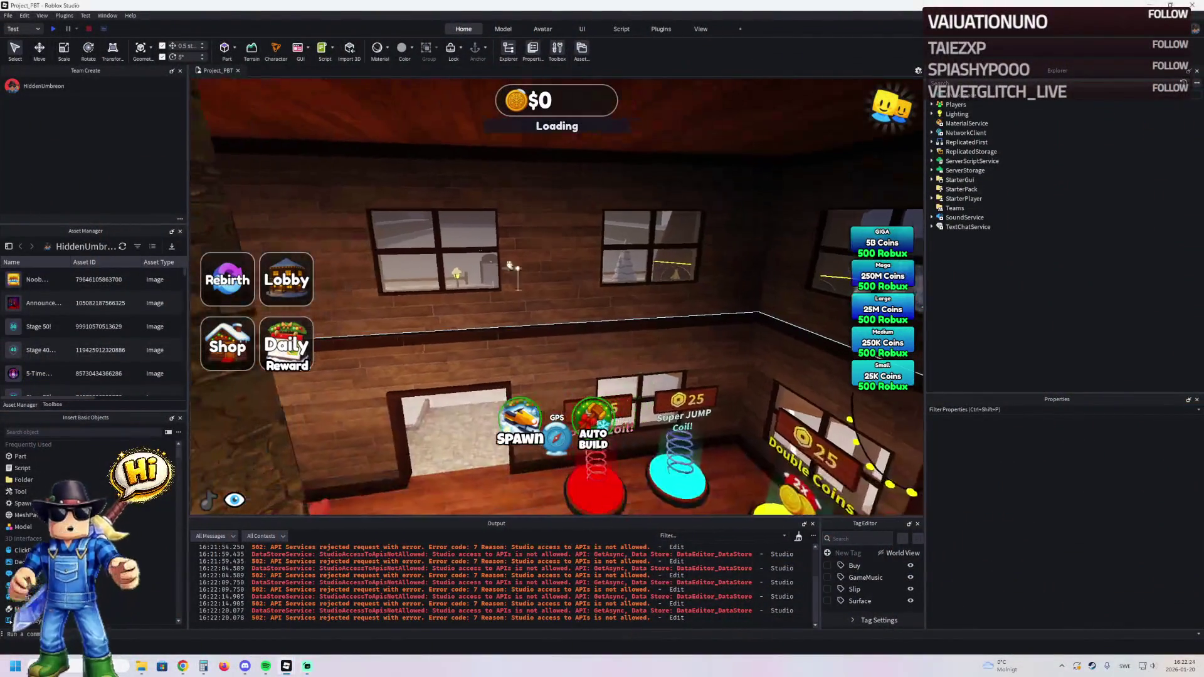
- Open File > Game Settings and go to the Security page
click(7, 15)
click(38, 199)
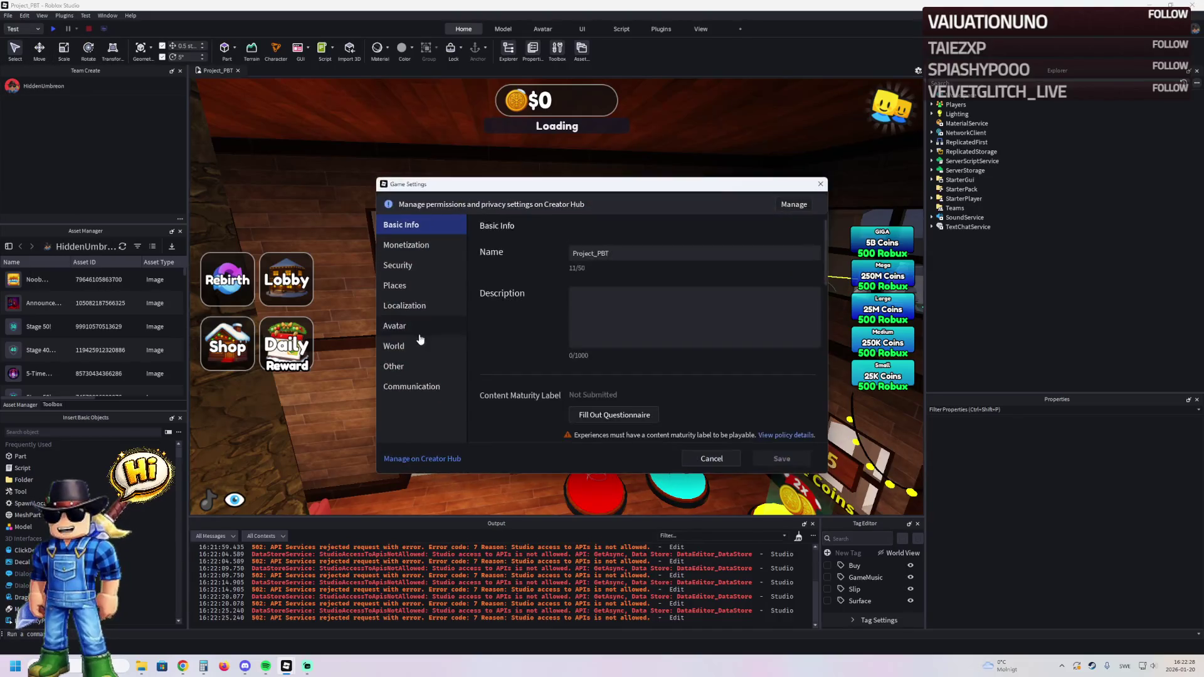
click(420, 383)
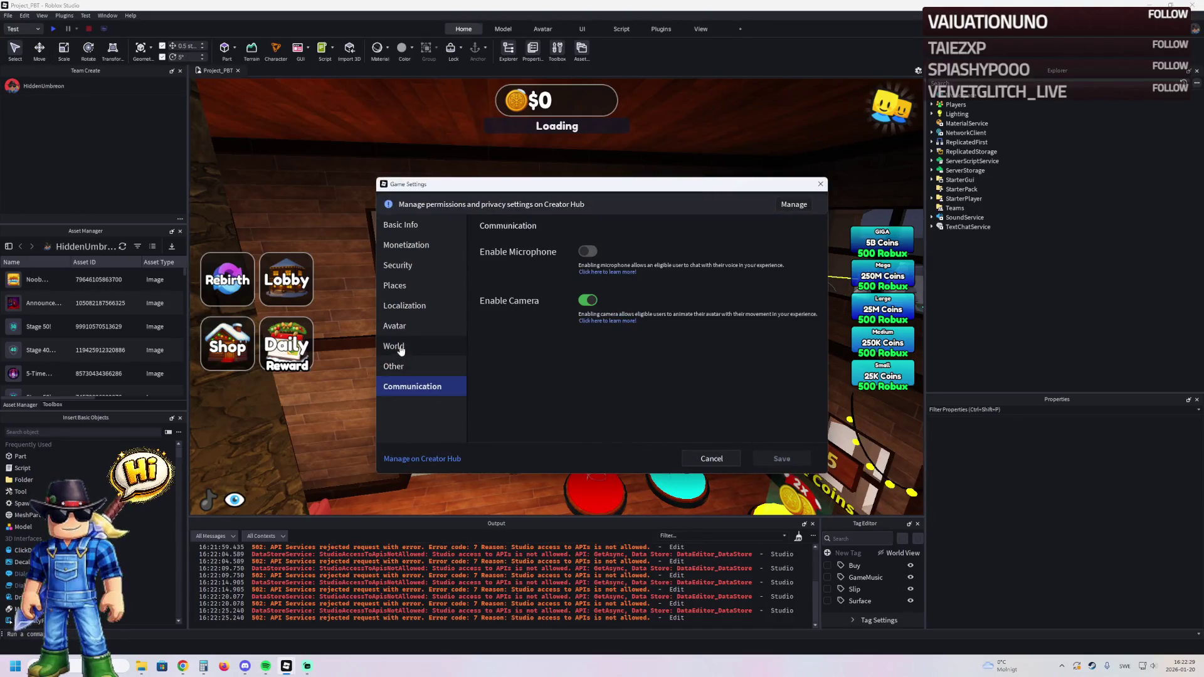
click(401, 265)
- Enable Studio API access, third-party sales, teleports and Mesh/Image APIs, save, and start a playtest
click(587, 346)
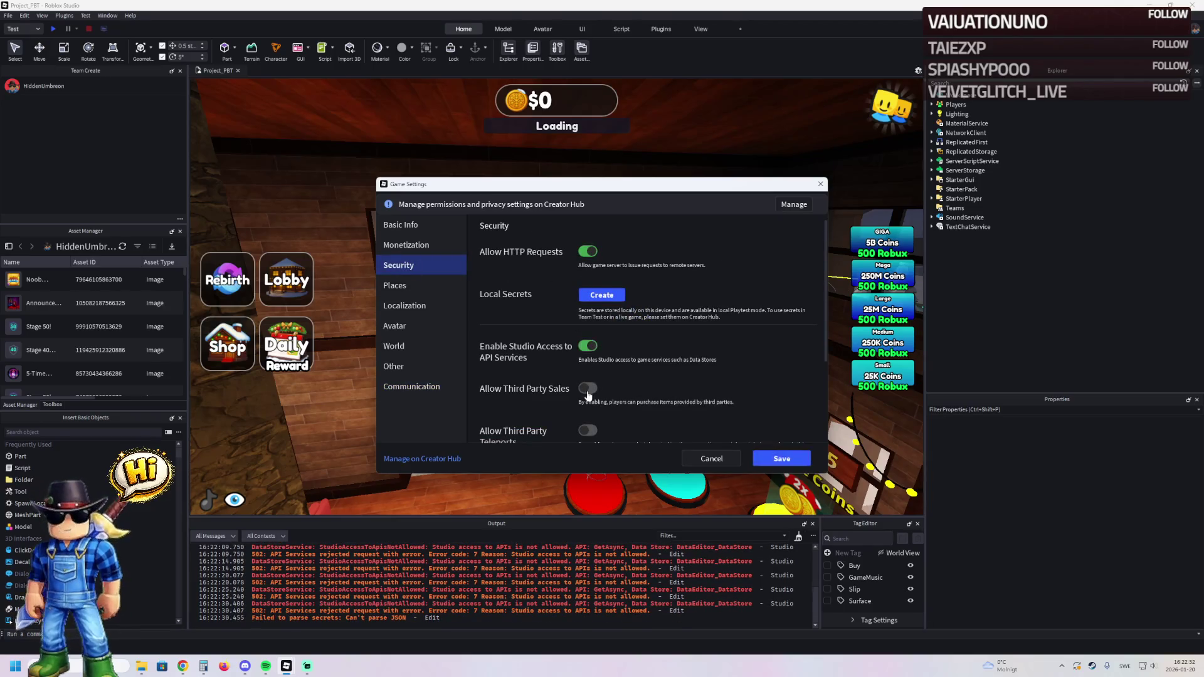
click(587, 388)
scroll(587, 383, down, 3)
click(589, 333)
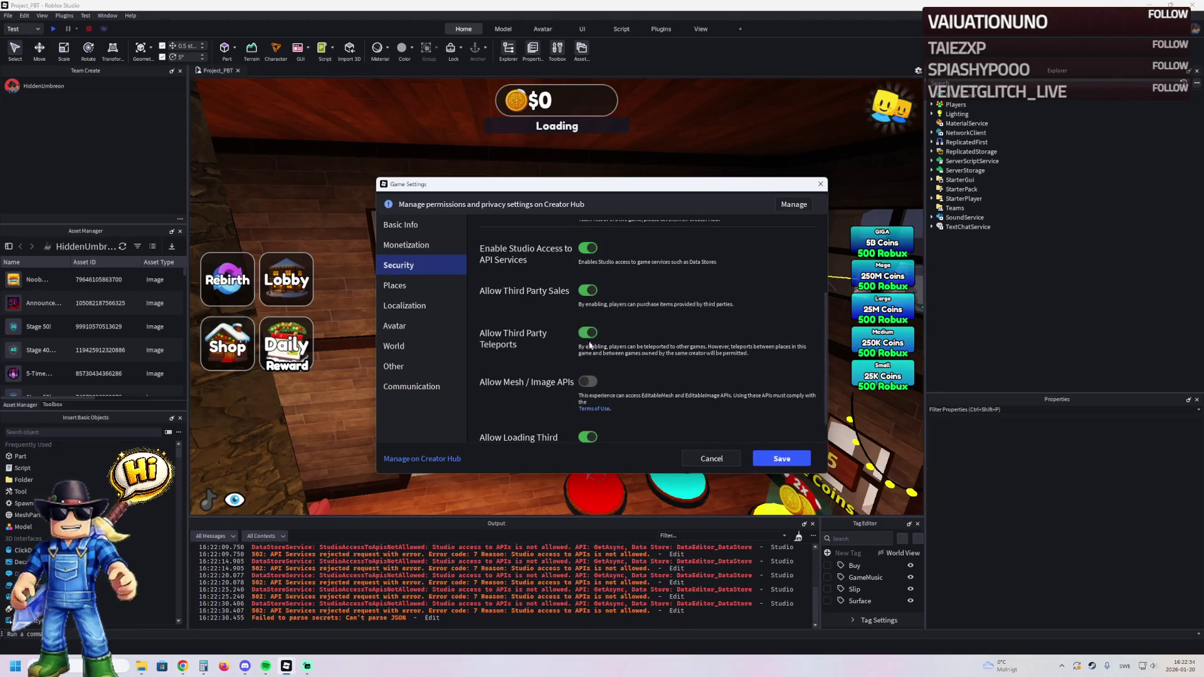
click(588, 382)
scroll(589, 382, down, 2)
click(780, 459)
click(182, 666)
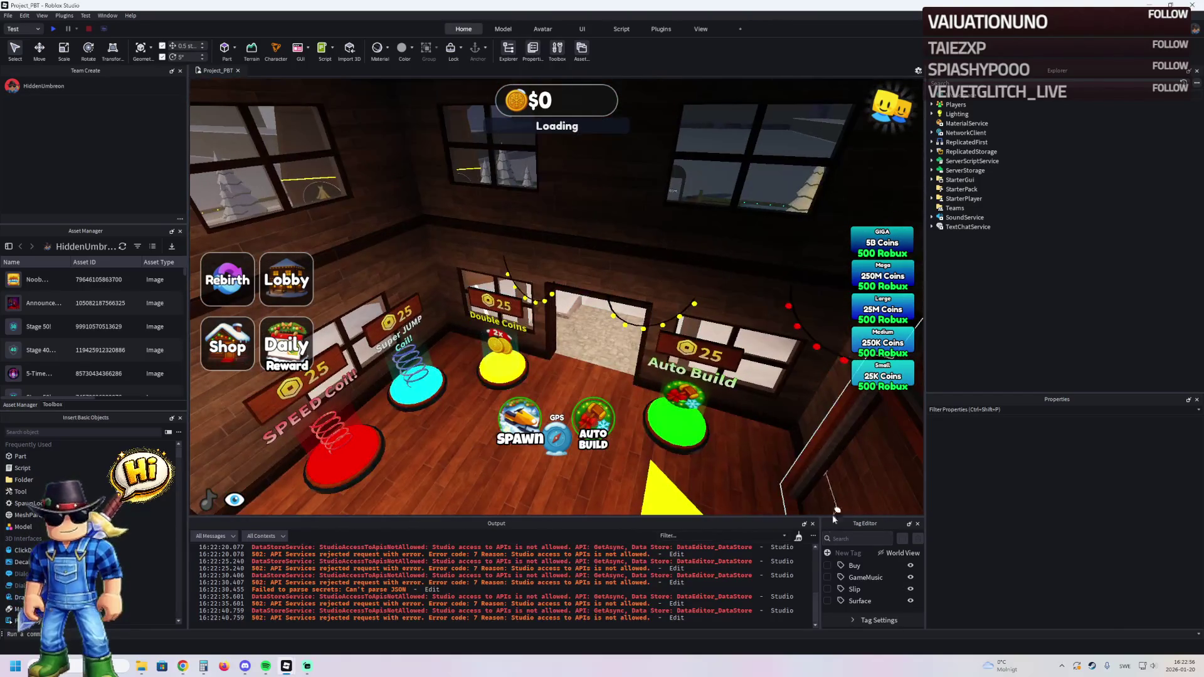
key(shift+F5)
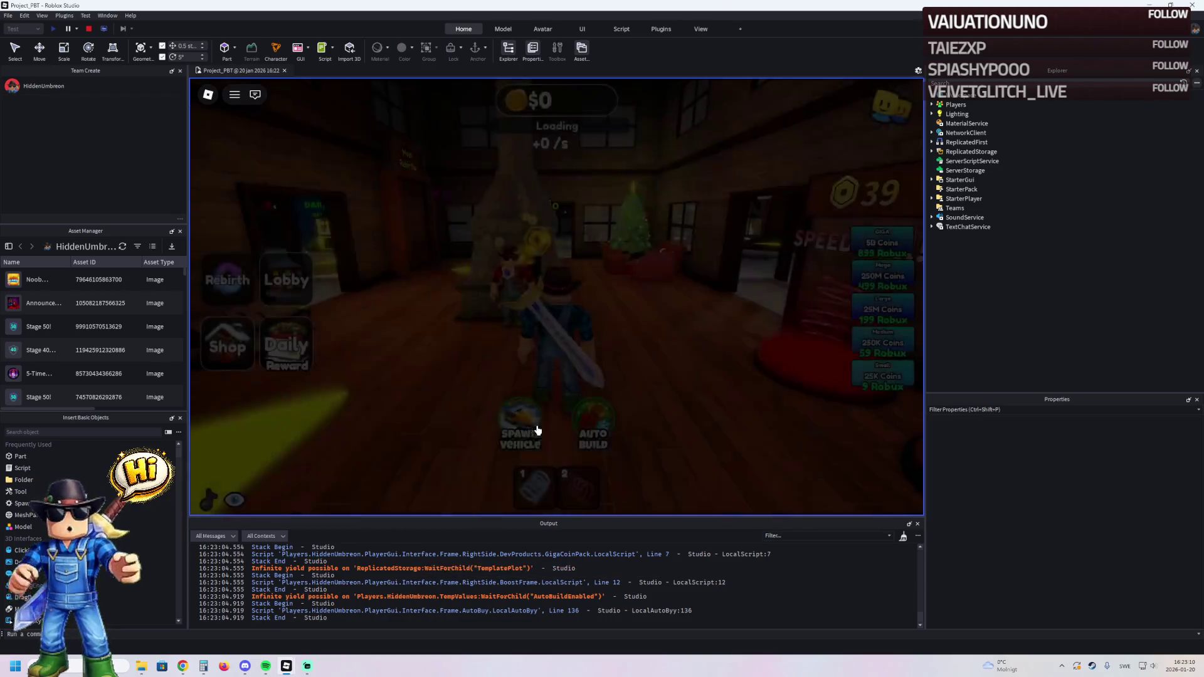
- Walk the character out of the tycoon into the snowy plaza, then stop the playtest
key(w)
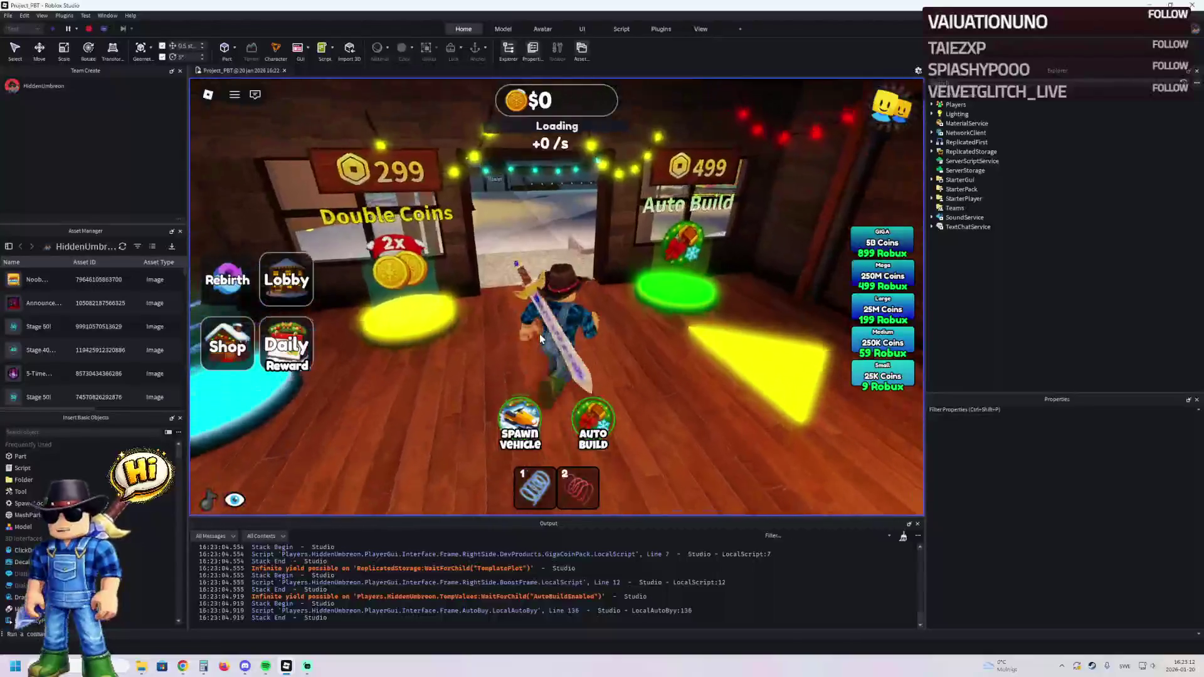
key(w)
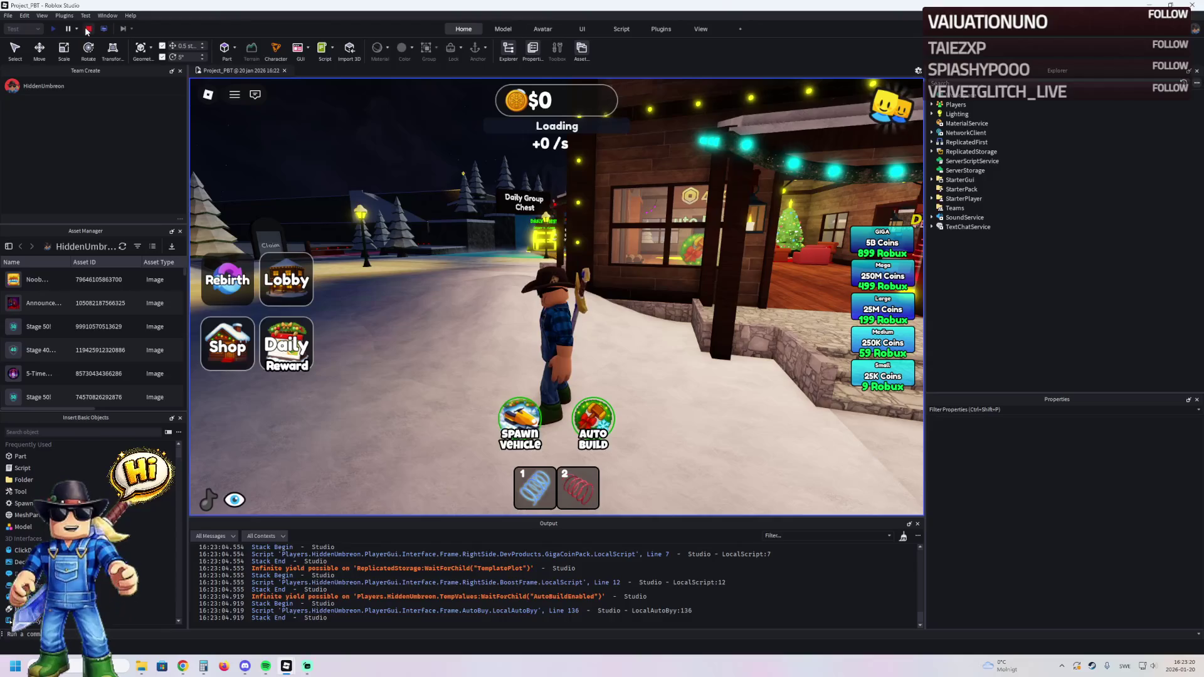
key(shift+F5)
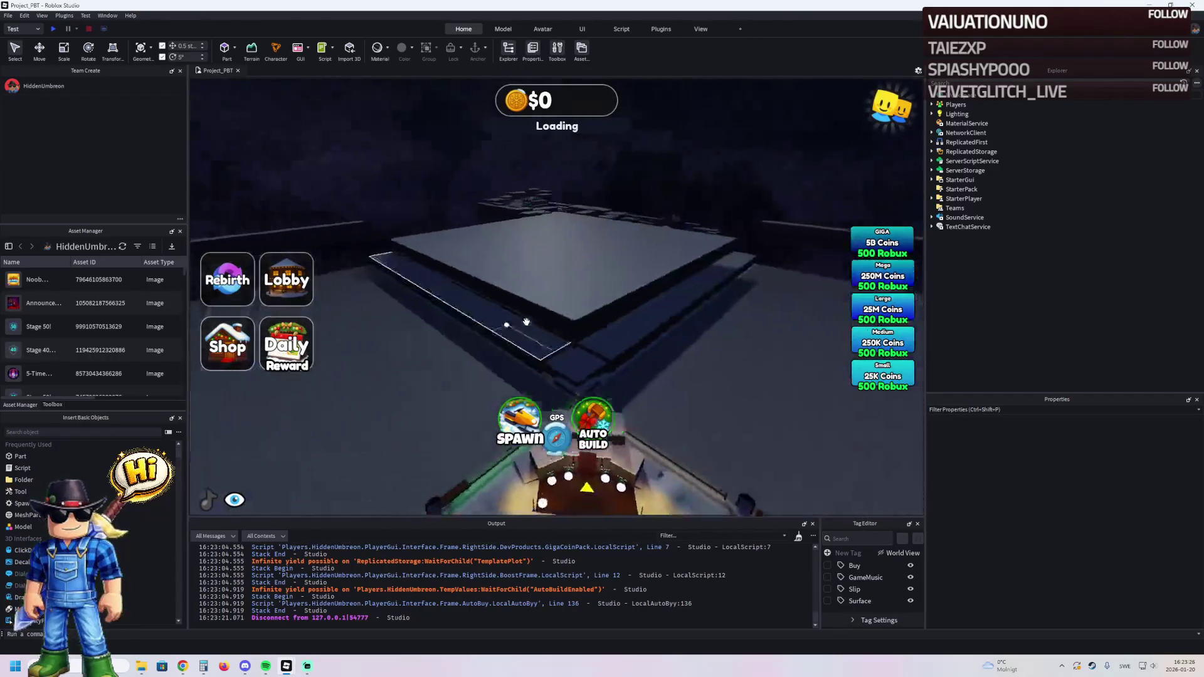
- Select the whole TemplatePlot folder and drag it from Workspace into ReplicatedStorage
click(577, 224)
key(Left)
key(Left)
key(Left)
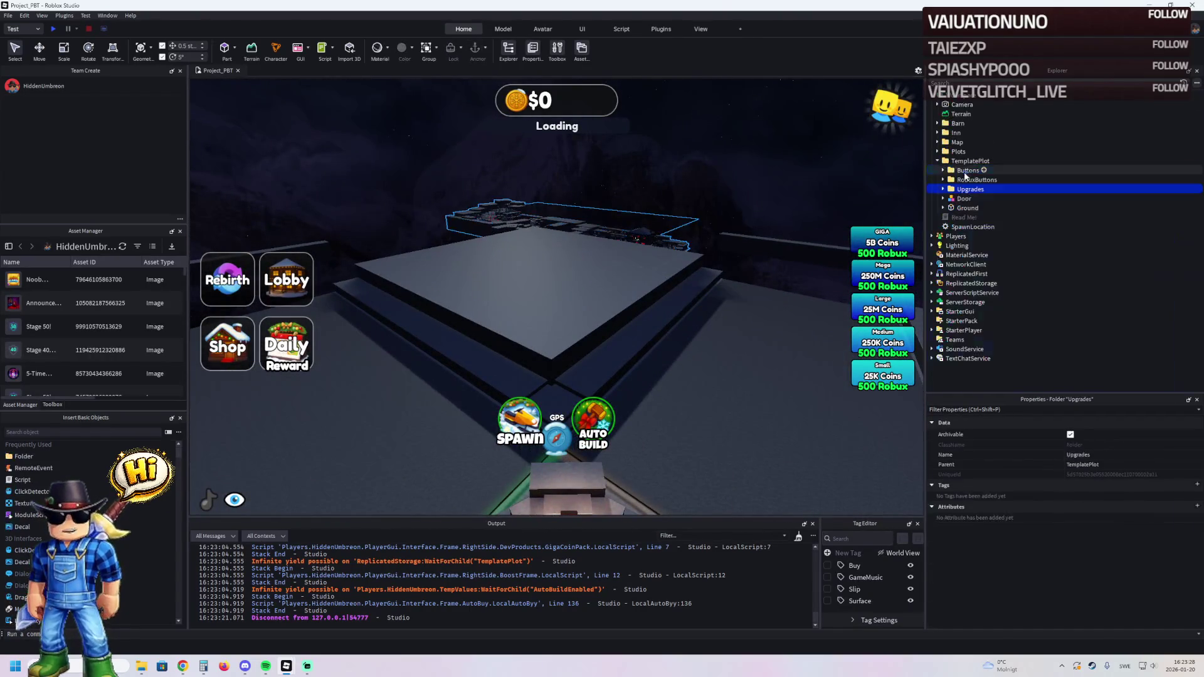
drag(970, 161, 972, 235)
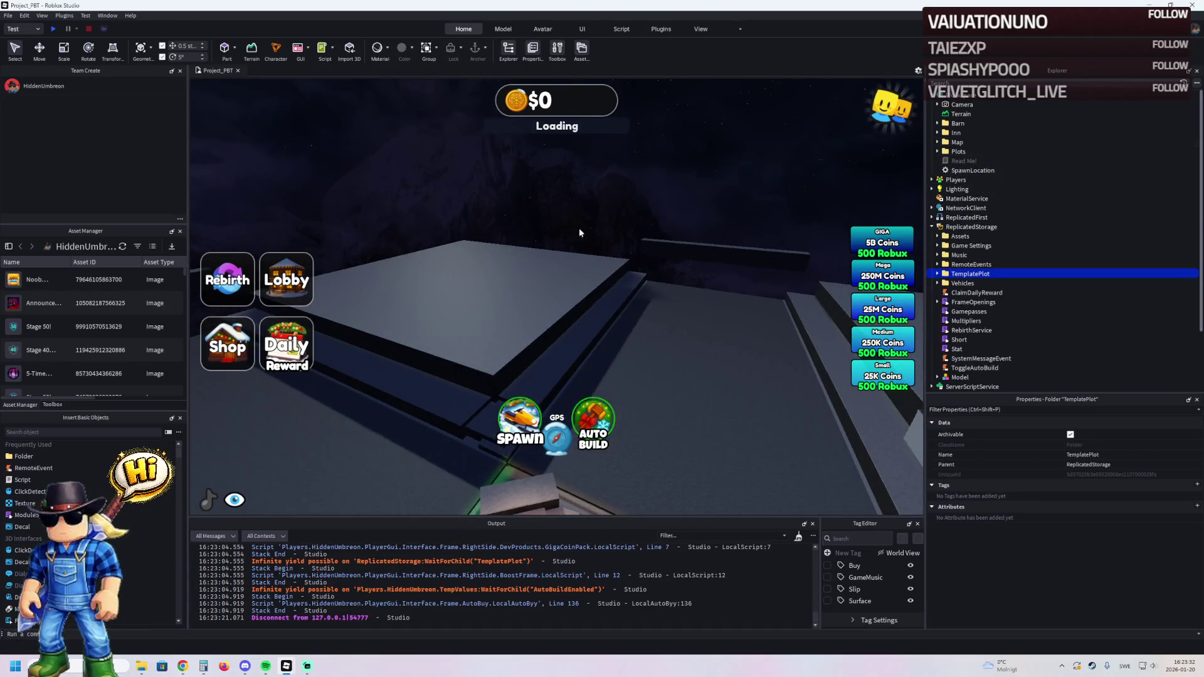
click(978, 83)
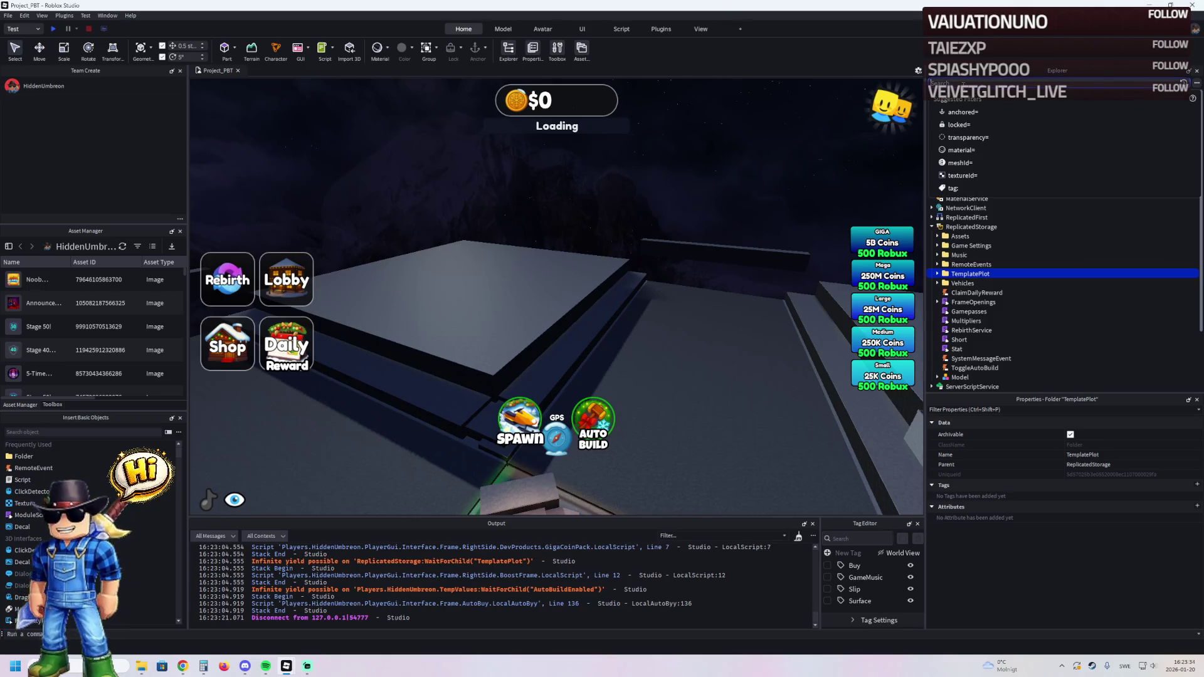
- Change the LoadingHandler loading duration on line 22 from 8 to 1 and save
text(load)
double_click(972, 115)
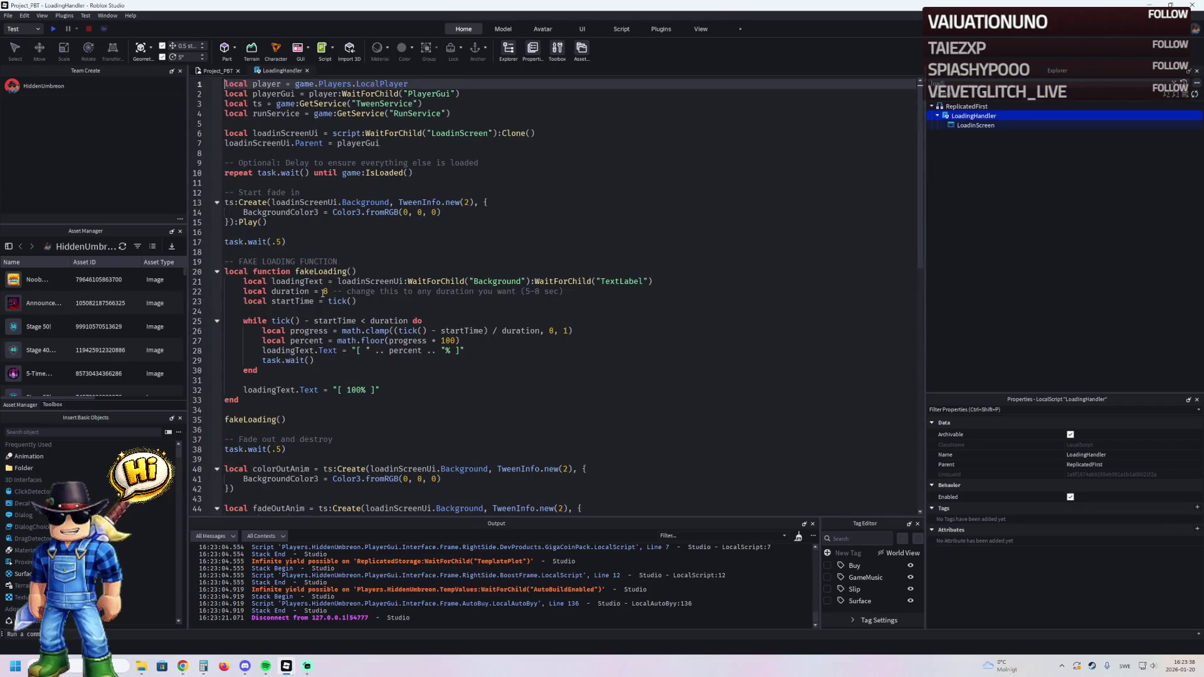
click(327, 291)
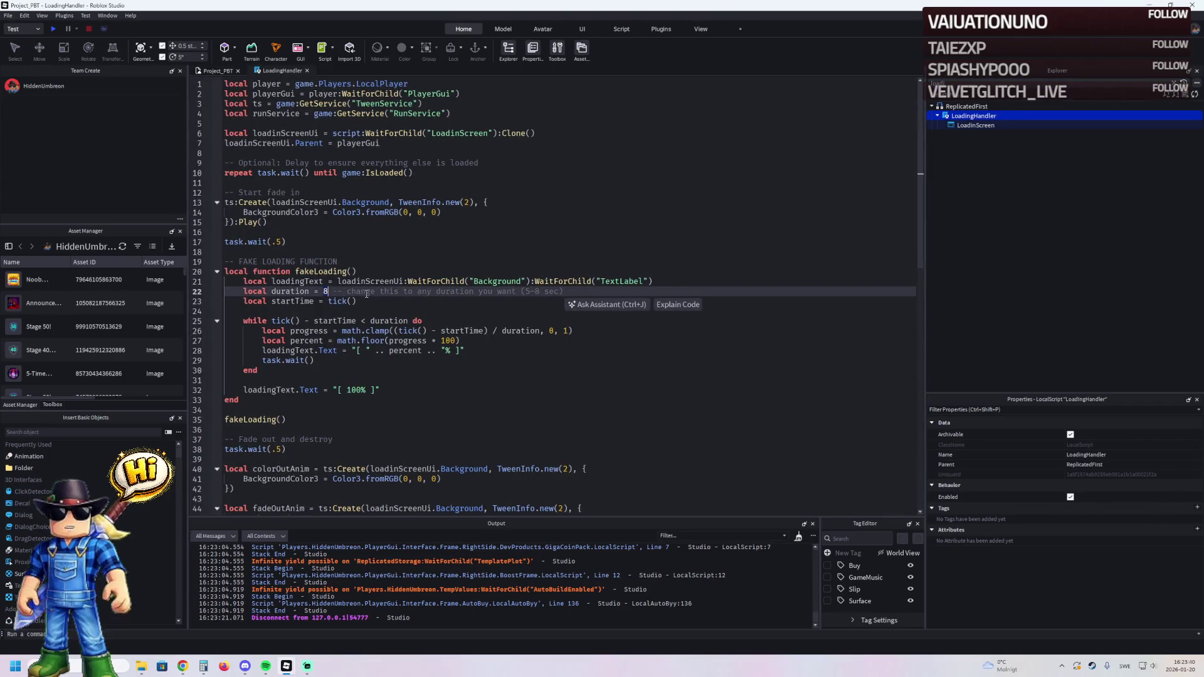
key(BackSpace)
text(1)
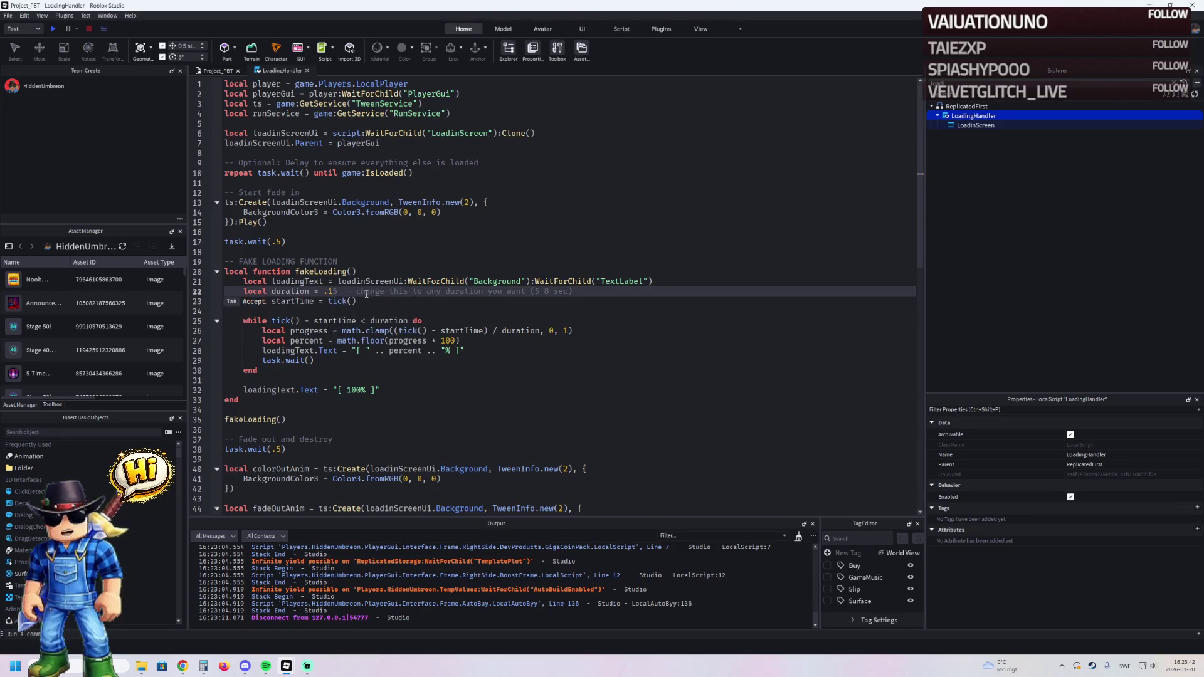
key(ctrl+s)
- Start a playtest, then expand ServerScriptService to view its scripts and collapse it again
key(F5)
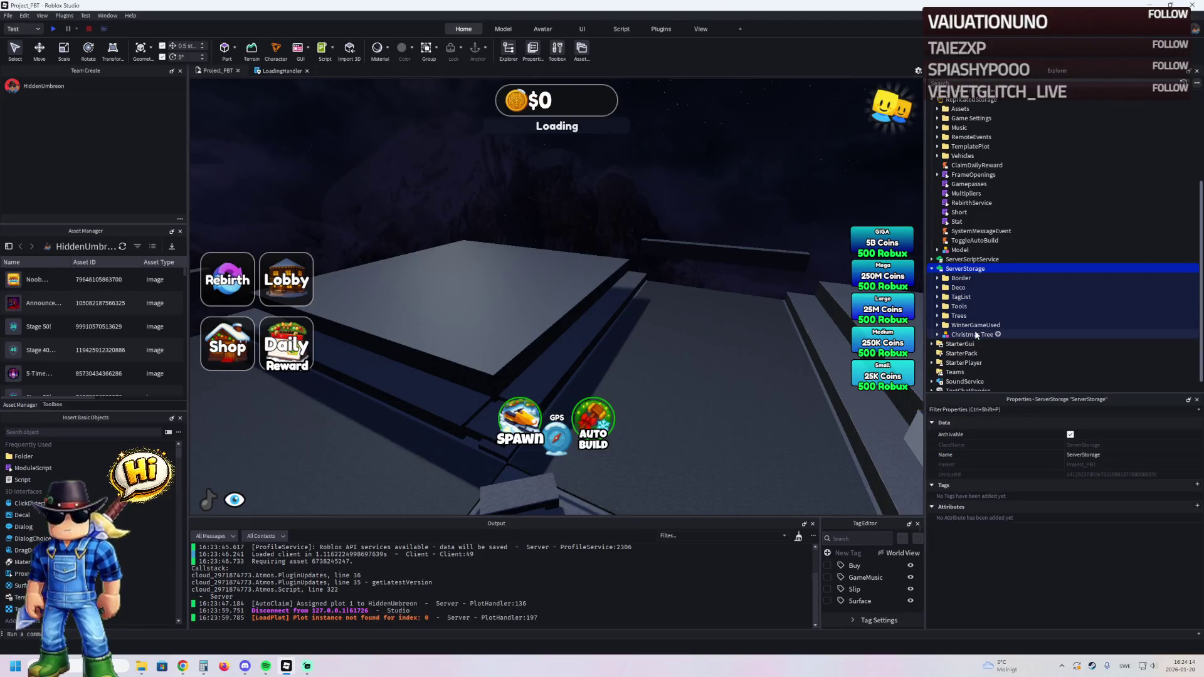
scroll(978, 333, down, 1)
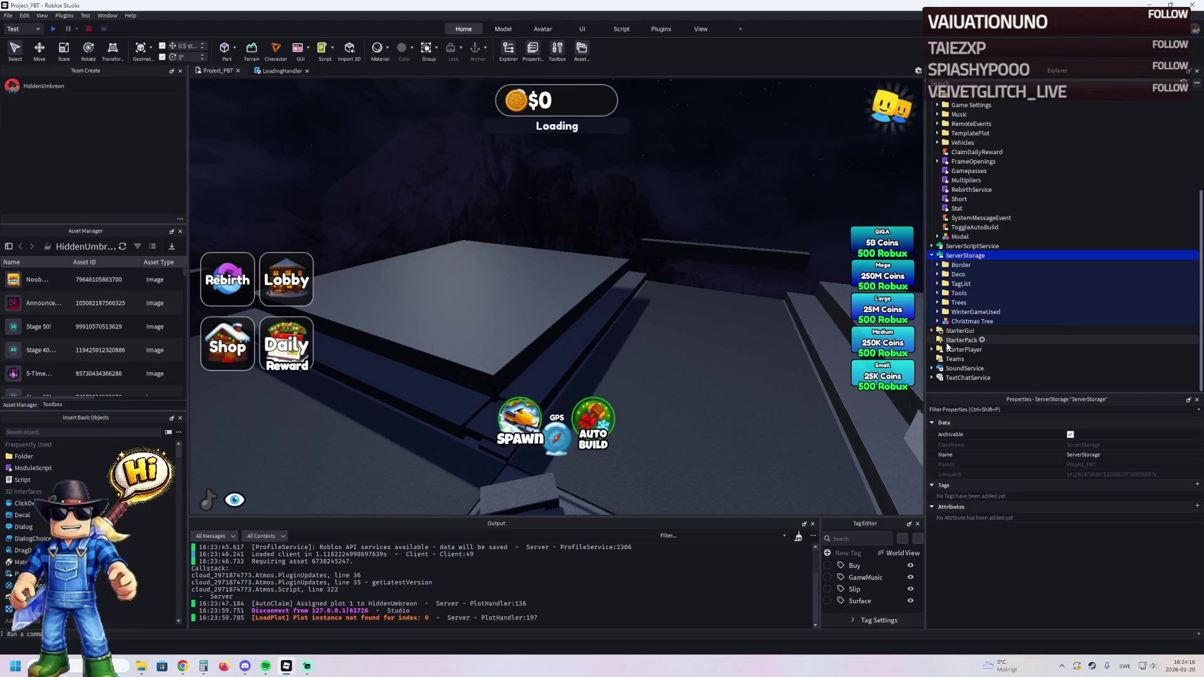
double_click(972, 245)
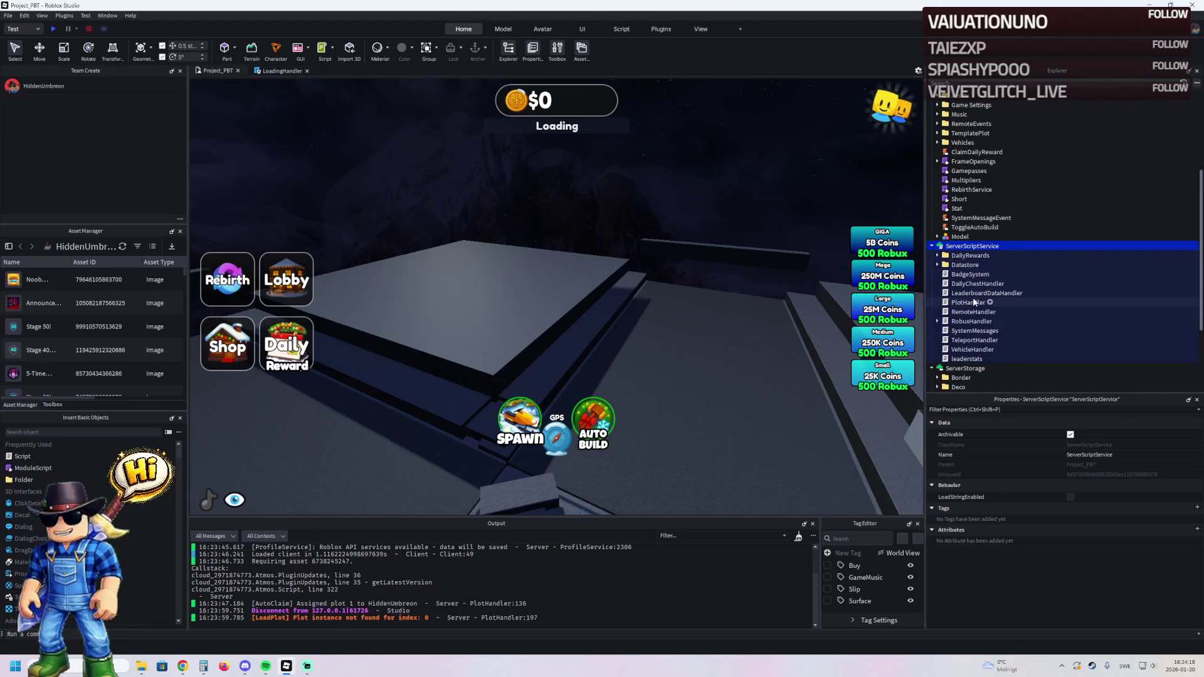
key(Left)
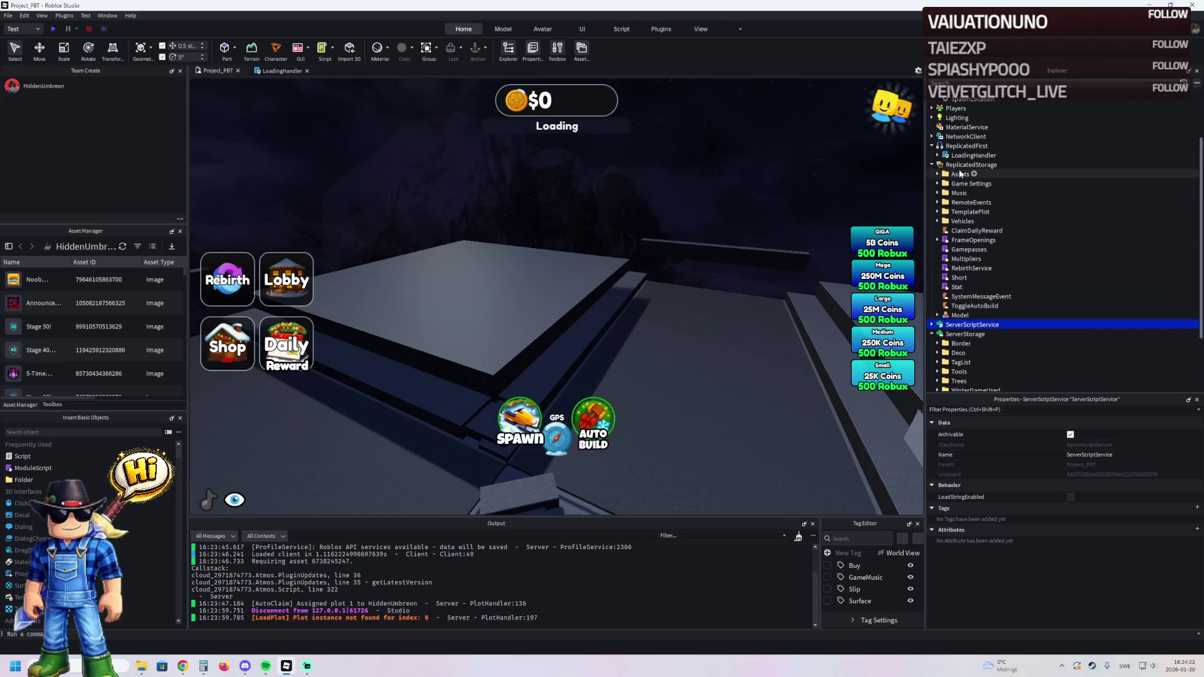
- Expand Game Settings, select DataSave, and replace its Prod1 value with 401
double_click(971, 183)
click(969, 201)
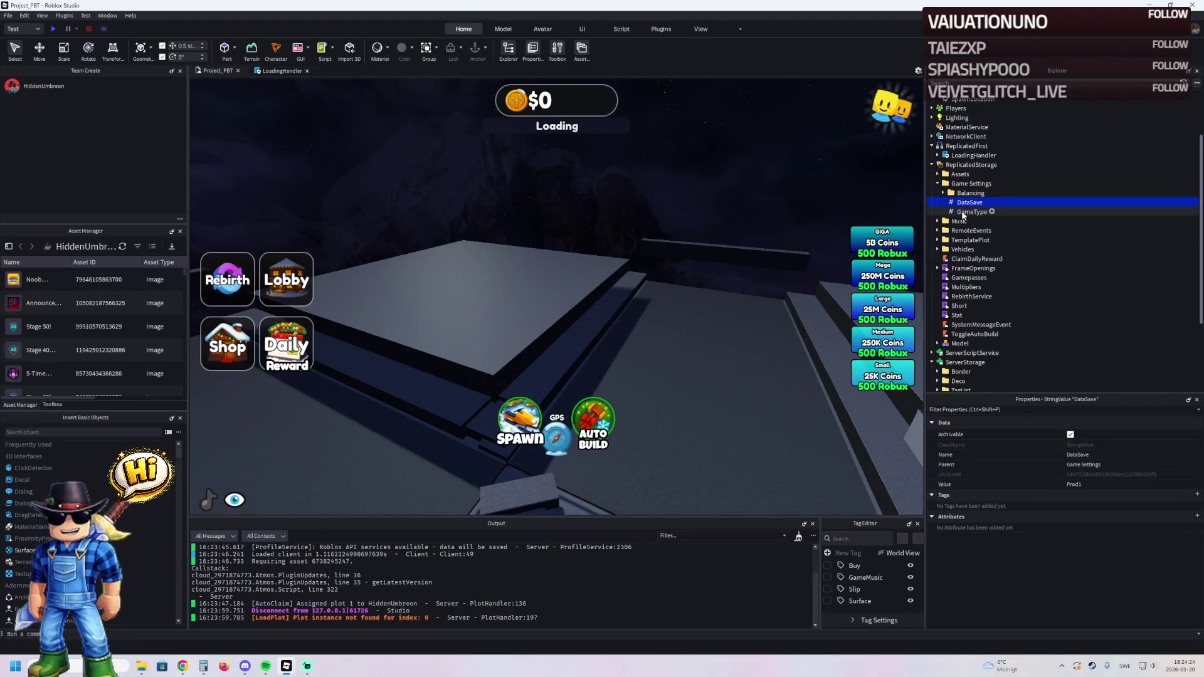
click(1126, 483)
key(Return)
text(401)
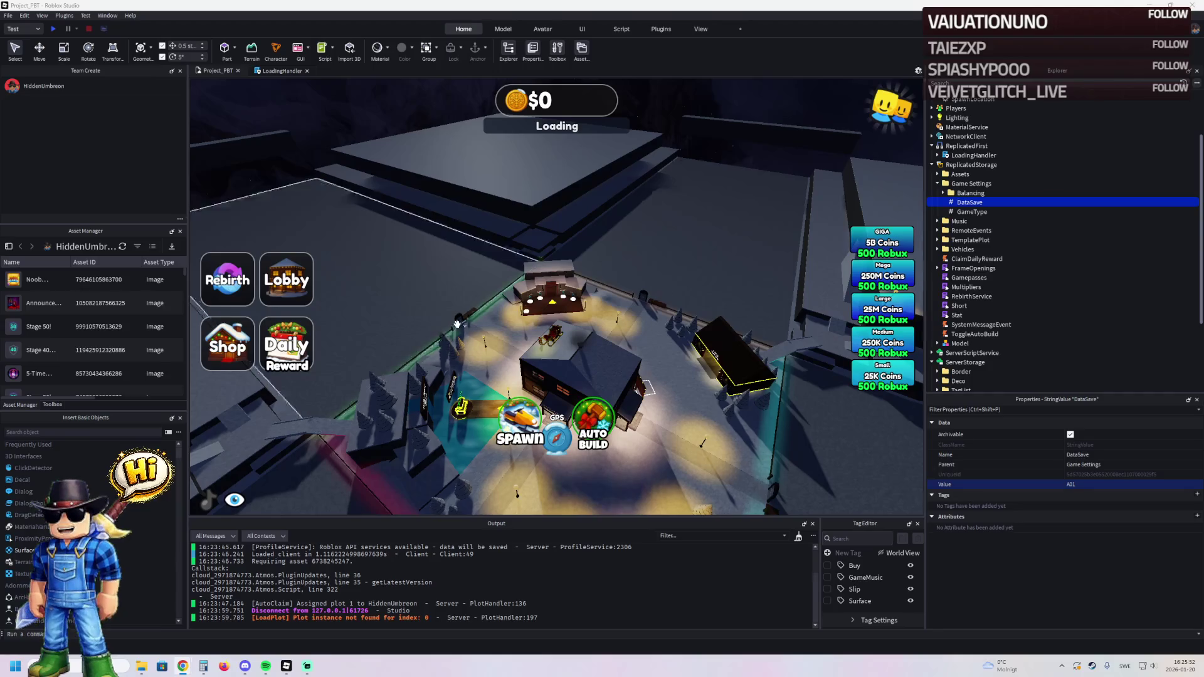
scroll(439, 338, up, 3)
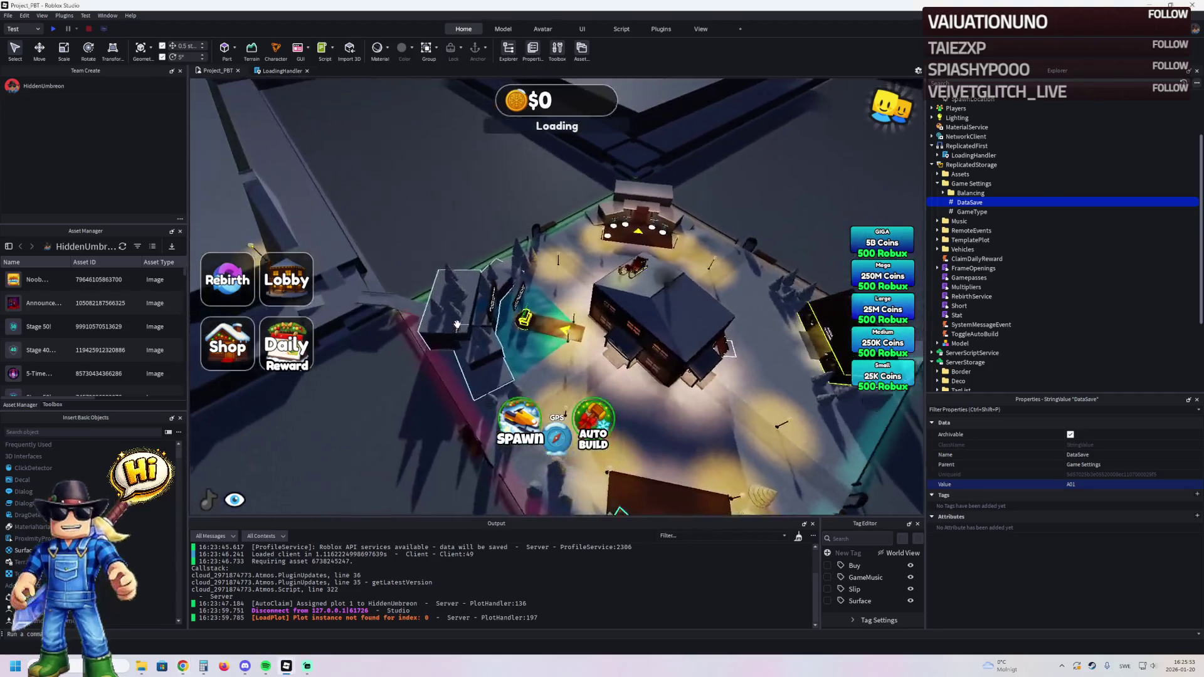
scroll(456, 324, up, 5)
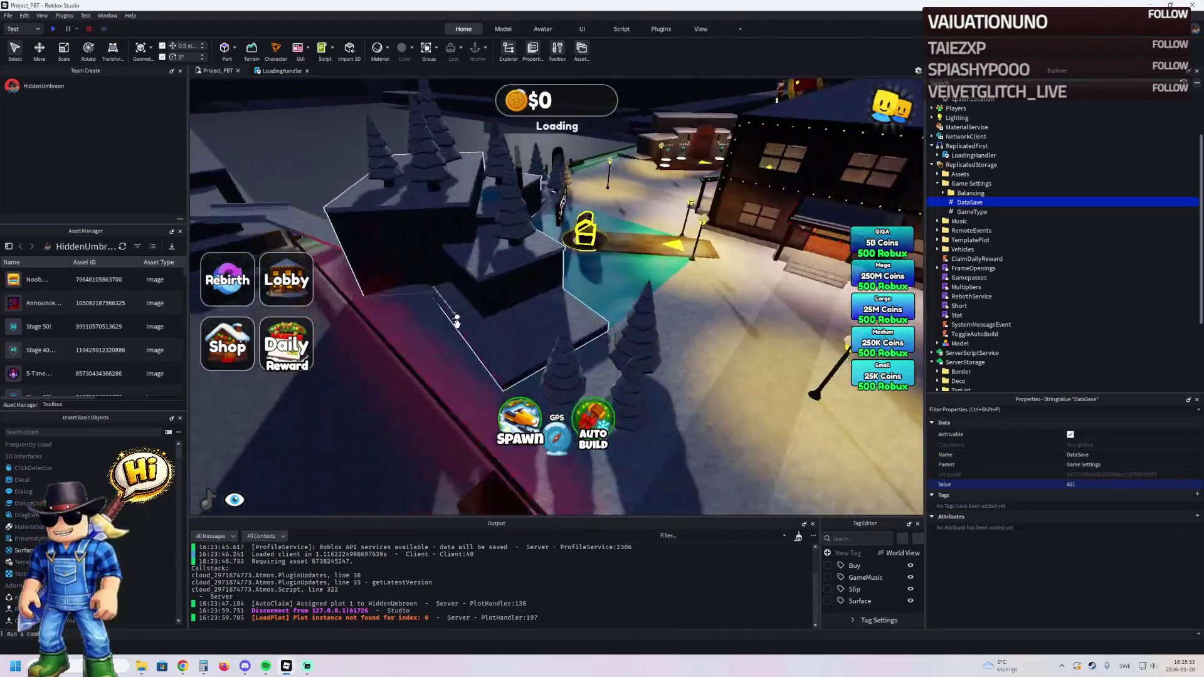
scroll(457, 324, down, 5)
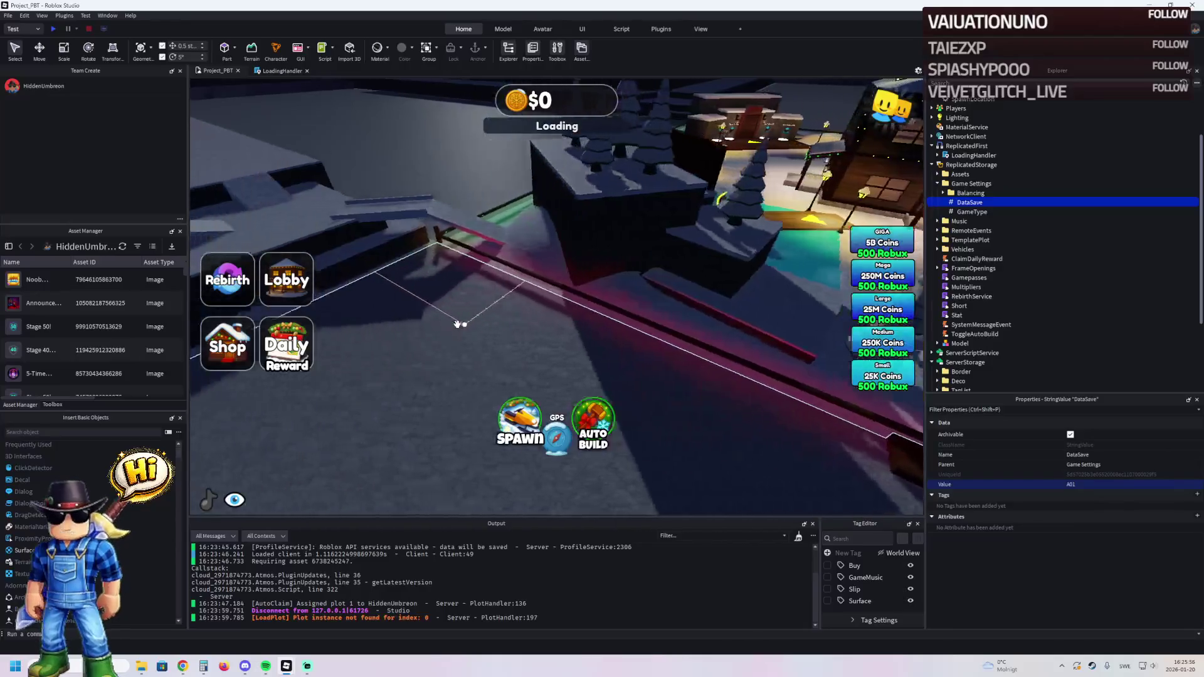
scroll(456, 324, up, 5)
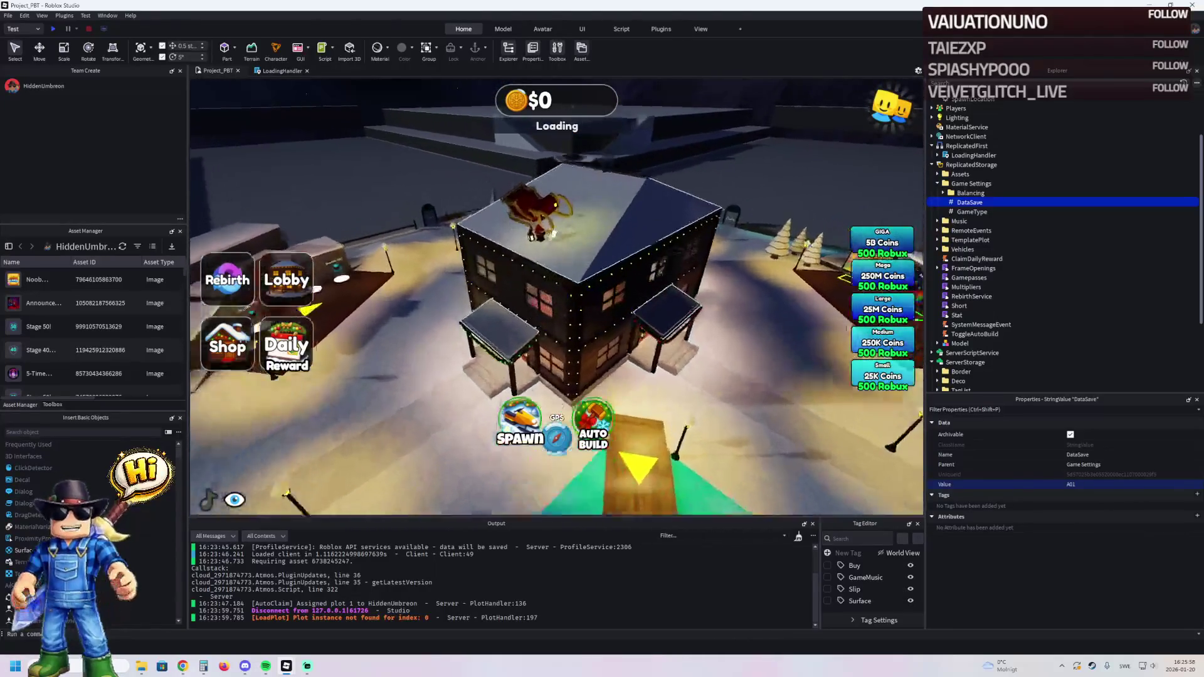
click(612, 242)
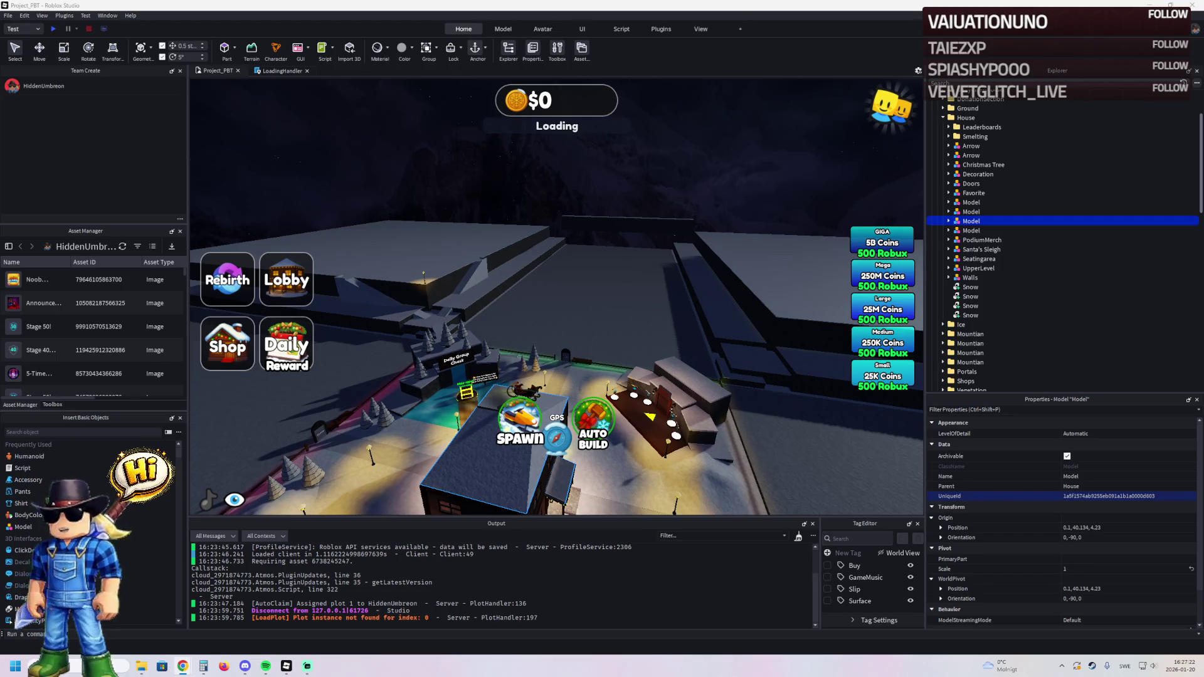
drag(277, 240, 358, 243)
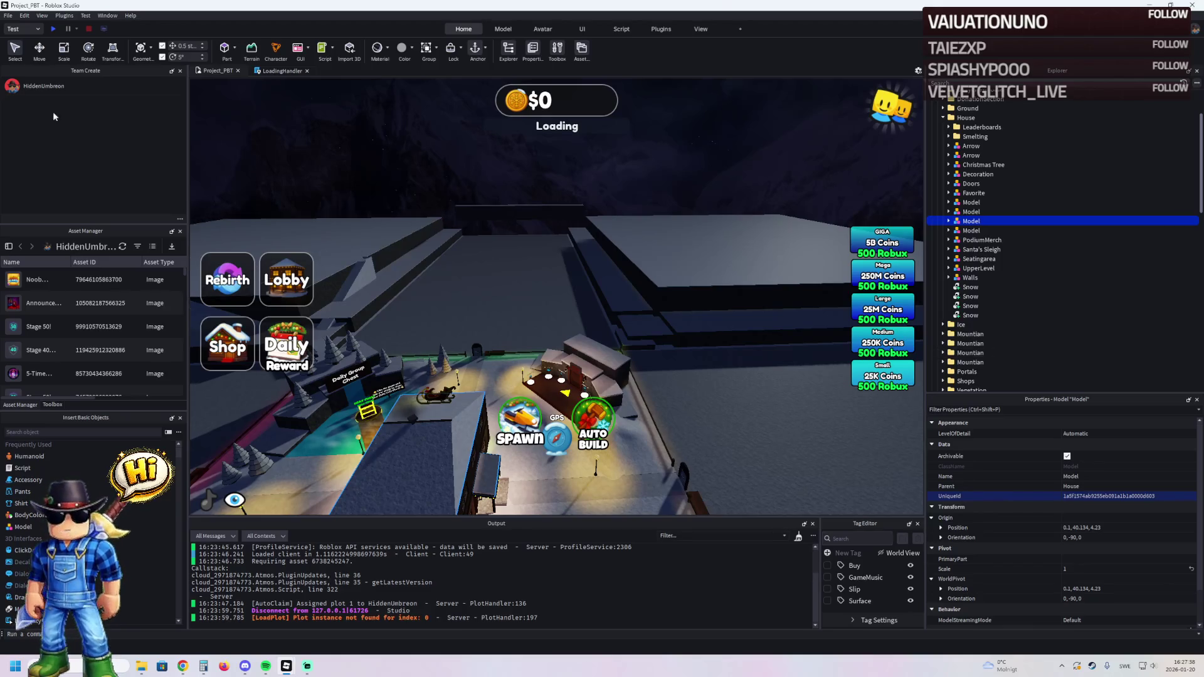
click(9, 15)
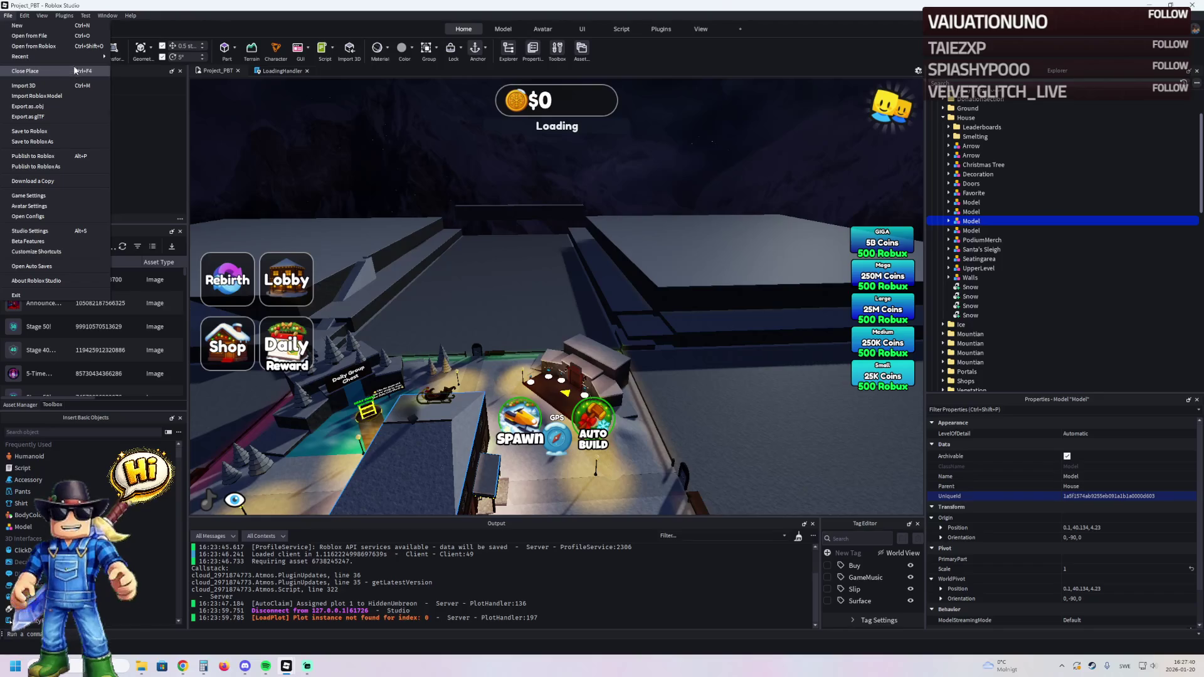
- Open the recently used place with the BrainRots character models and fly among them
mouse_move(62, 57)
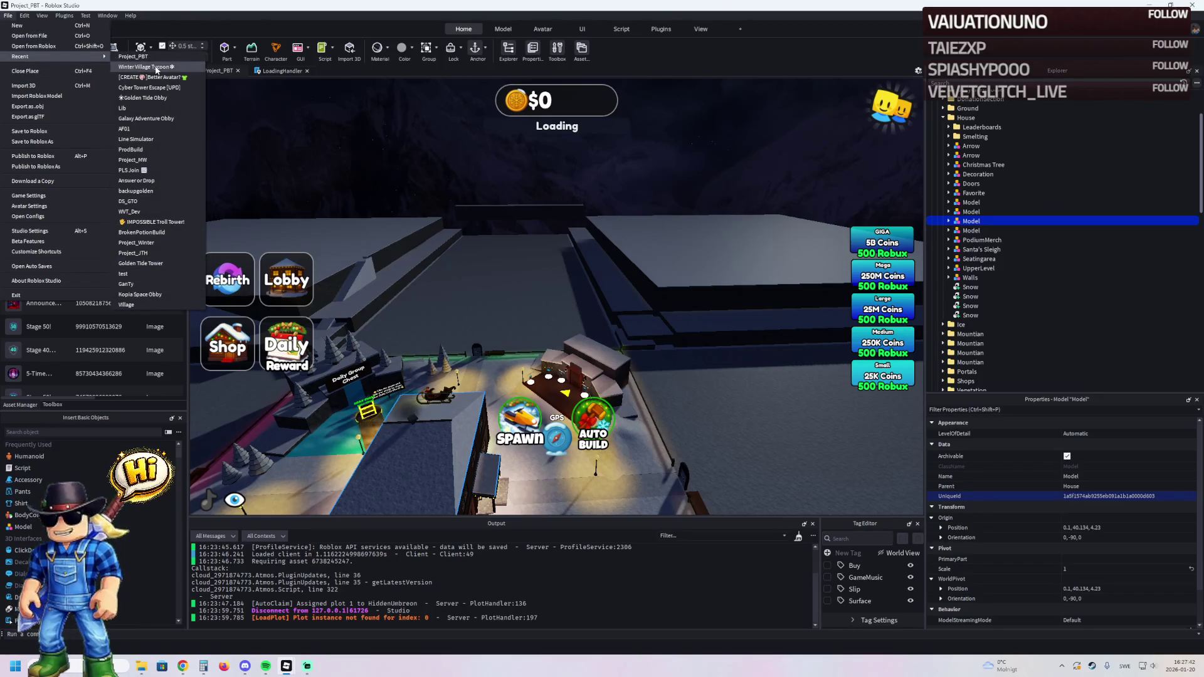
click(151, 109)
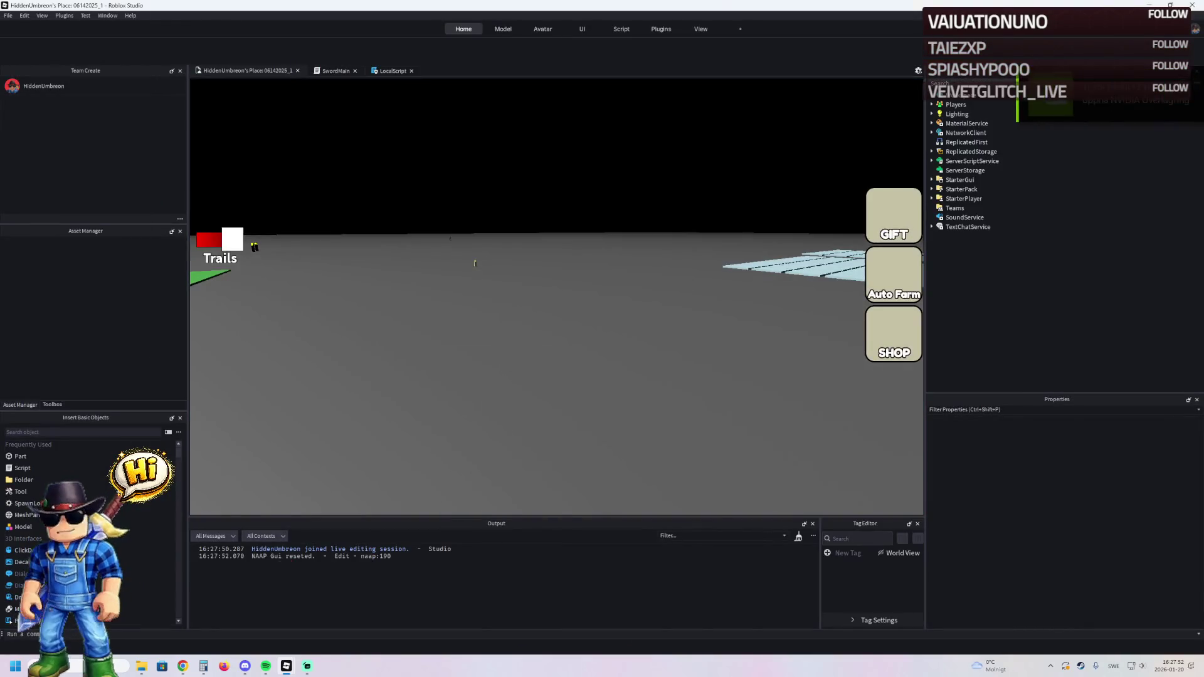
key(w)
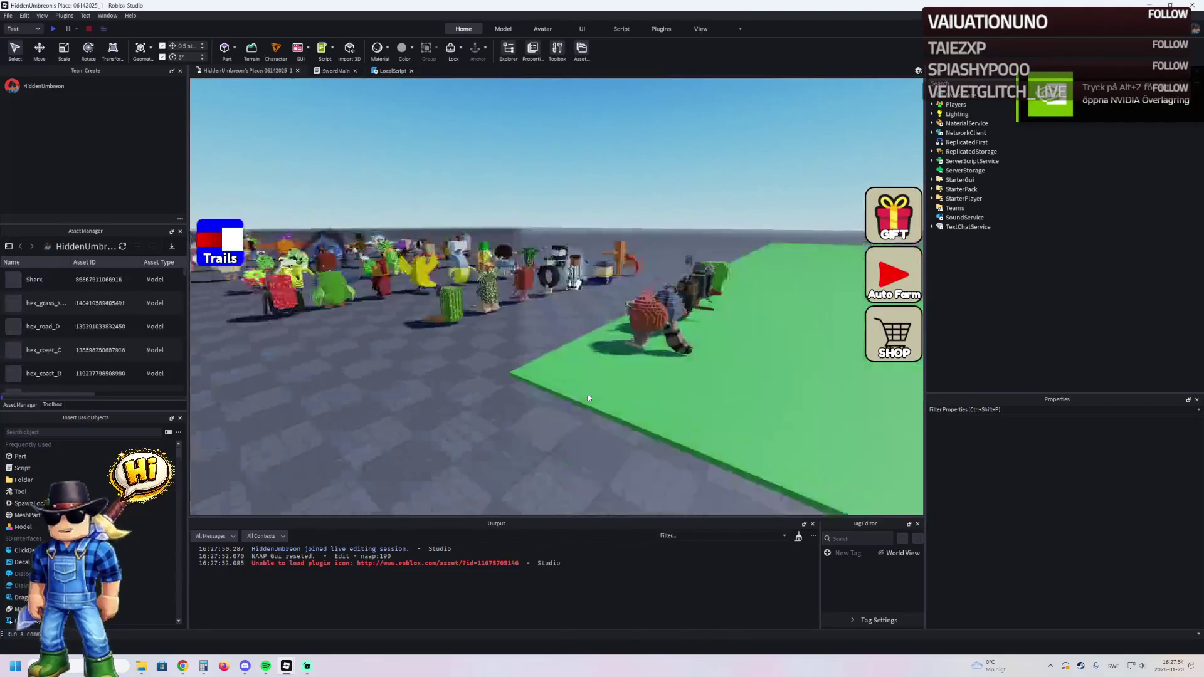
- Select the BrainRots folder in the Explorer and copy it
click(599, 334)
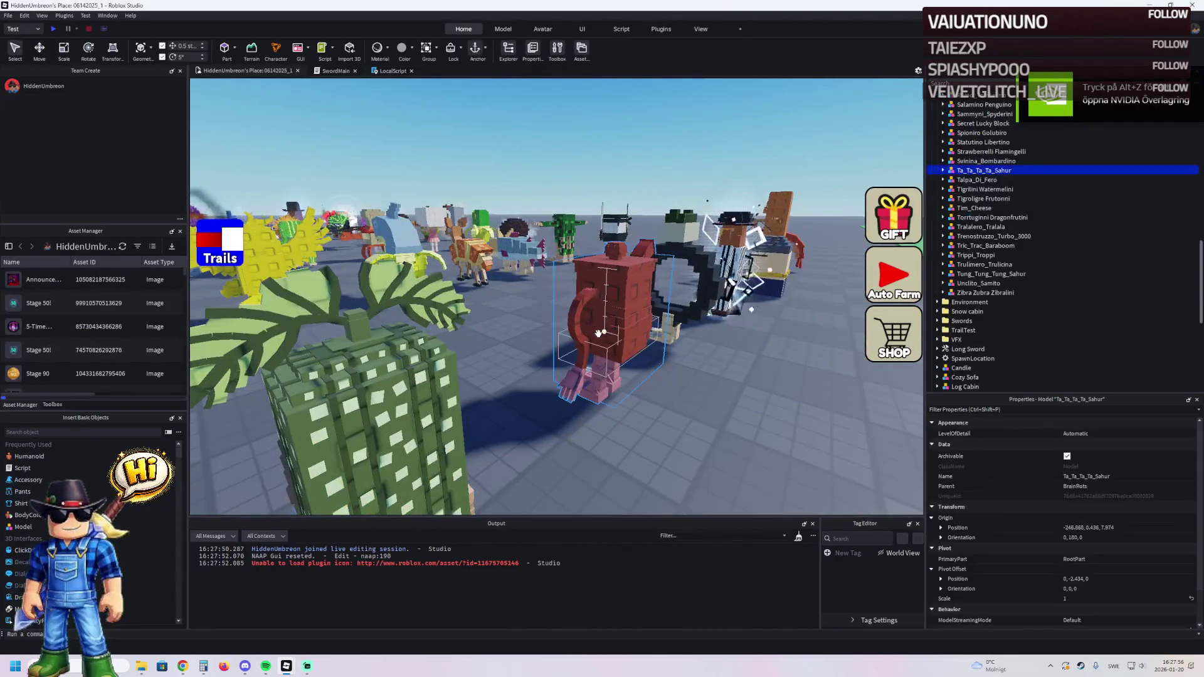
scroll(1011, 192, up, 5)
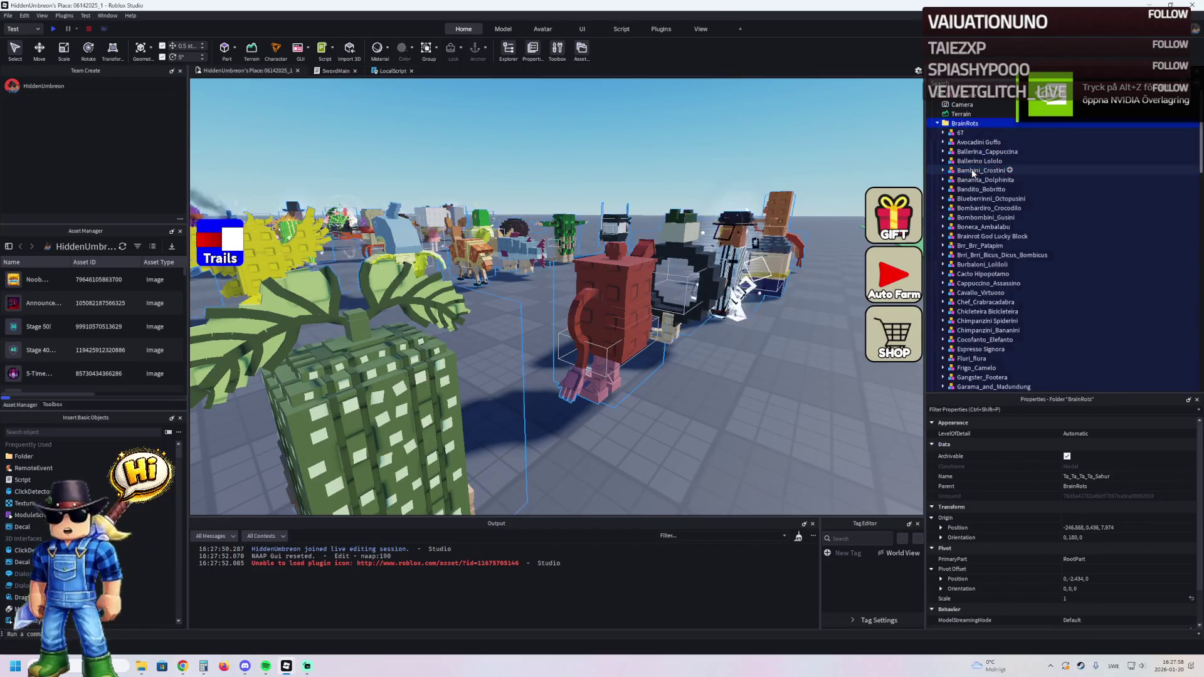
click(966, 123)
right_click(969, 124)
click(969, 139)
mouse_move(287, 667)
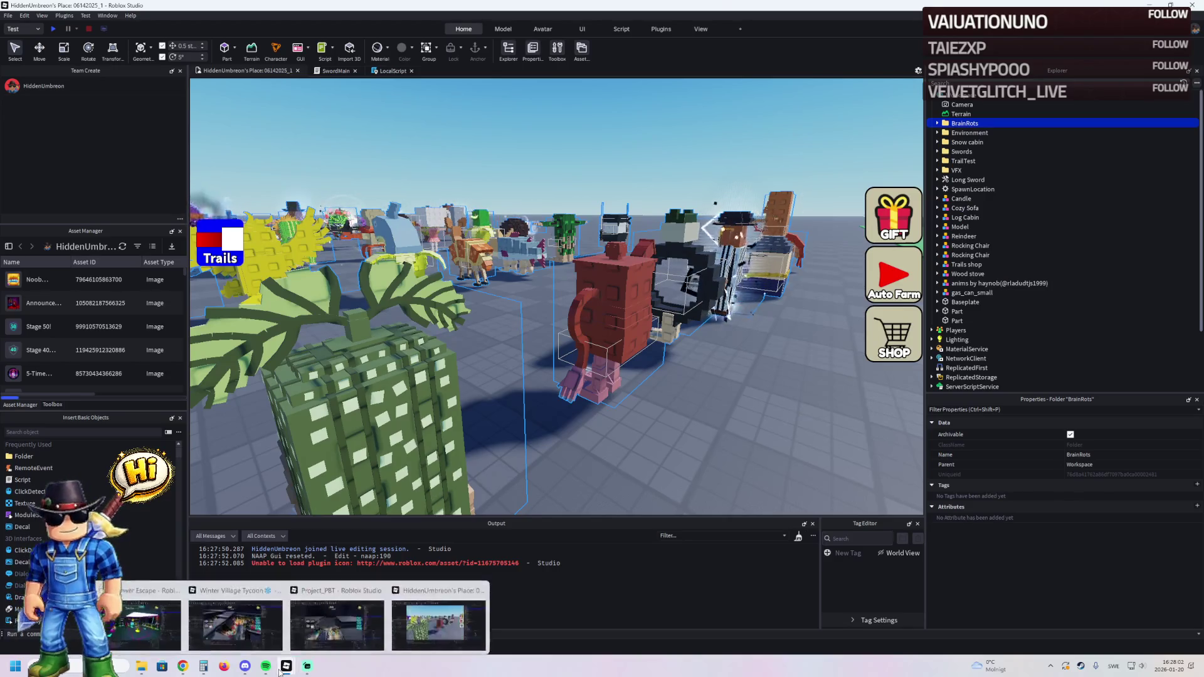
click(334, 621)
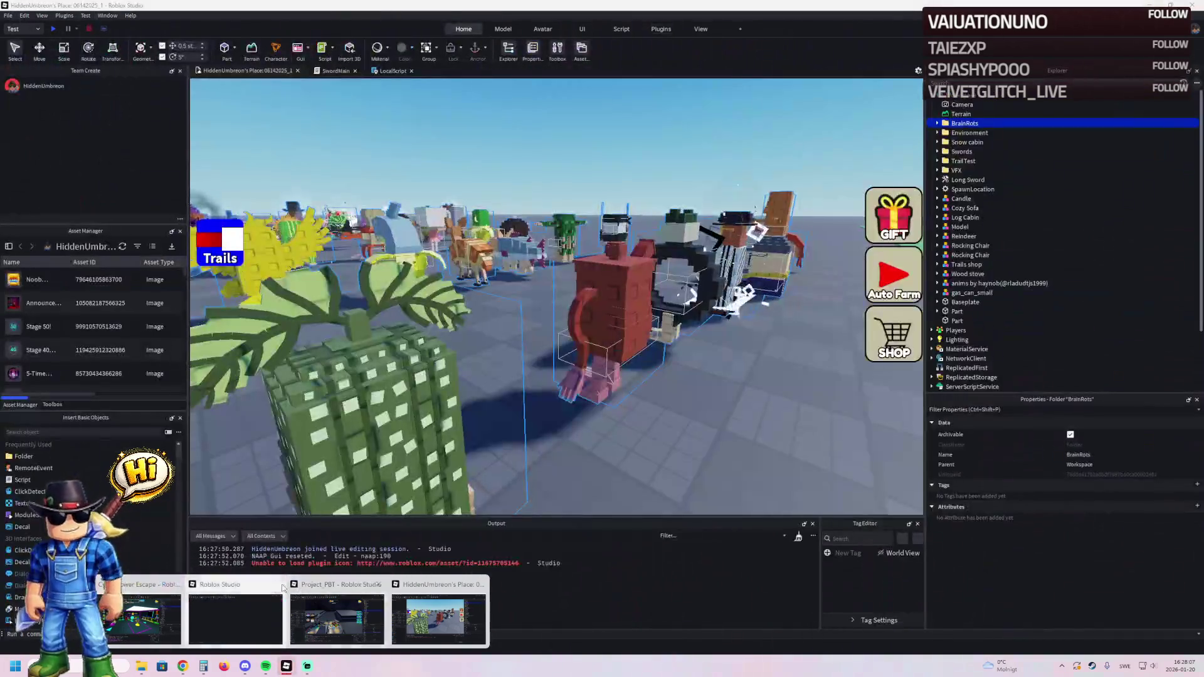
- Return to Project_PBT and paste the BrainRots folder into the Workspace
click(336, 619)
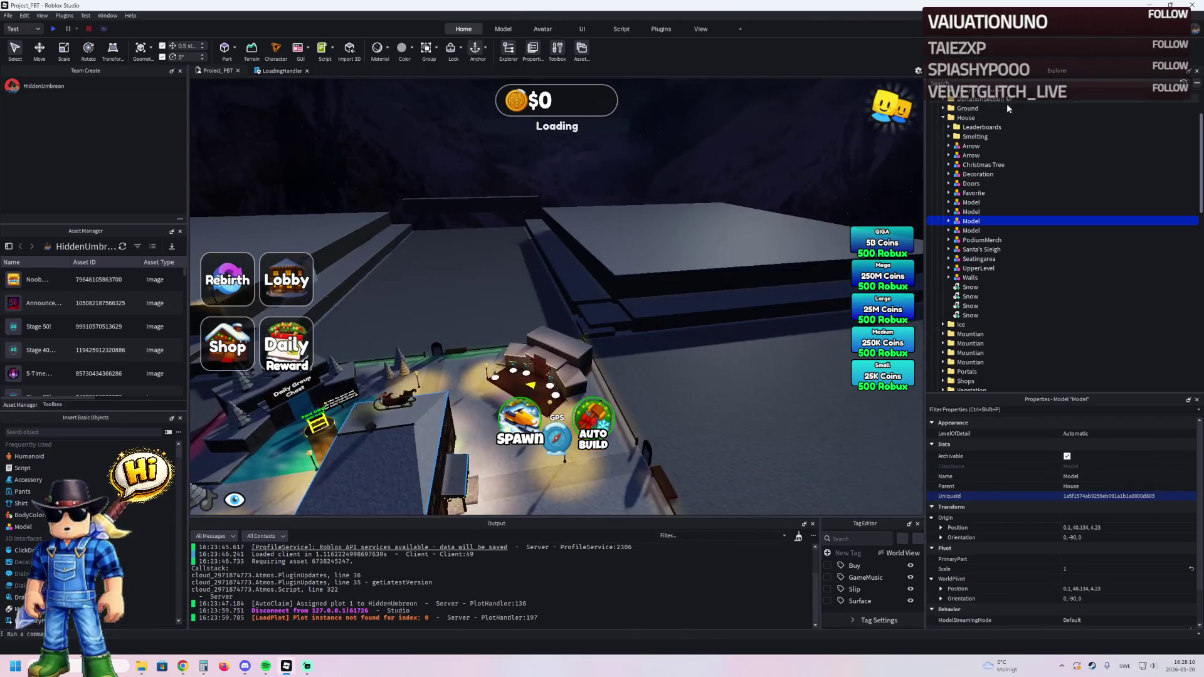
click(975, 129)
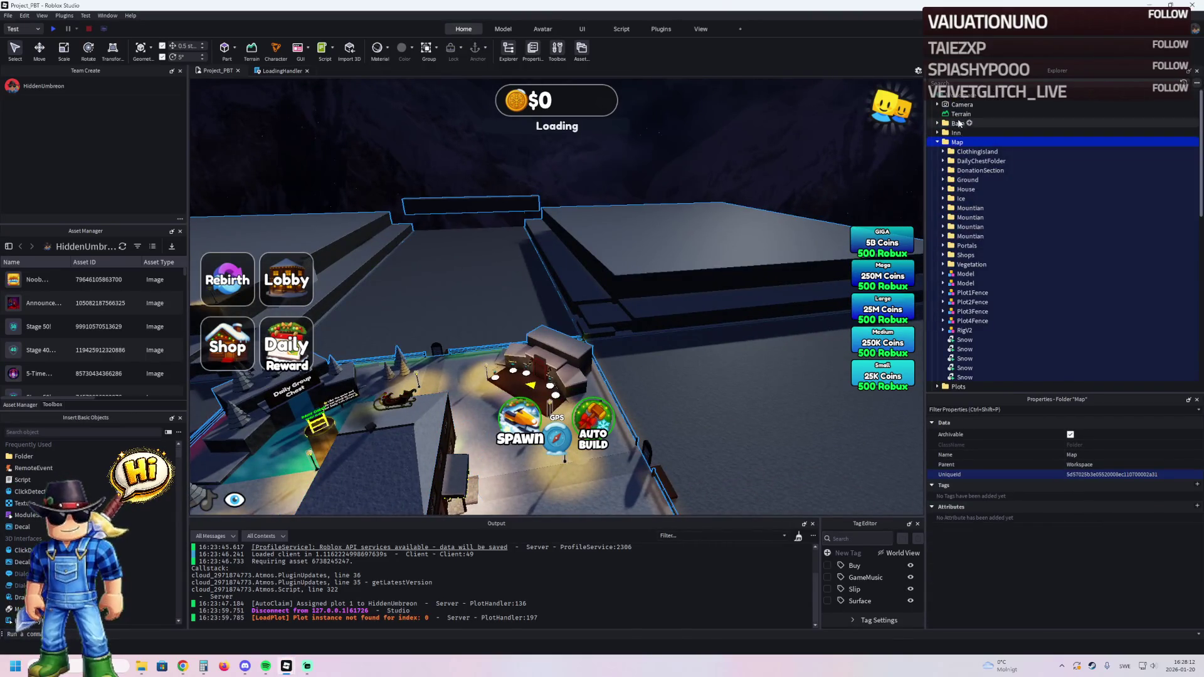
right_click(969, 94)
click(993, 110)
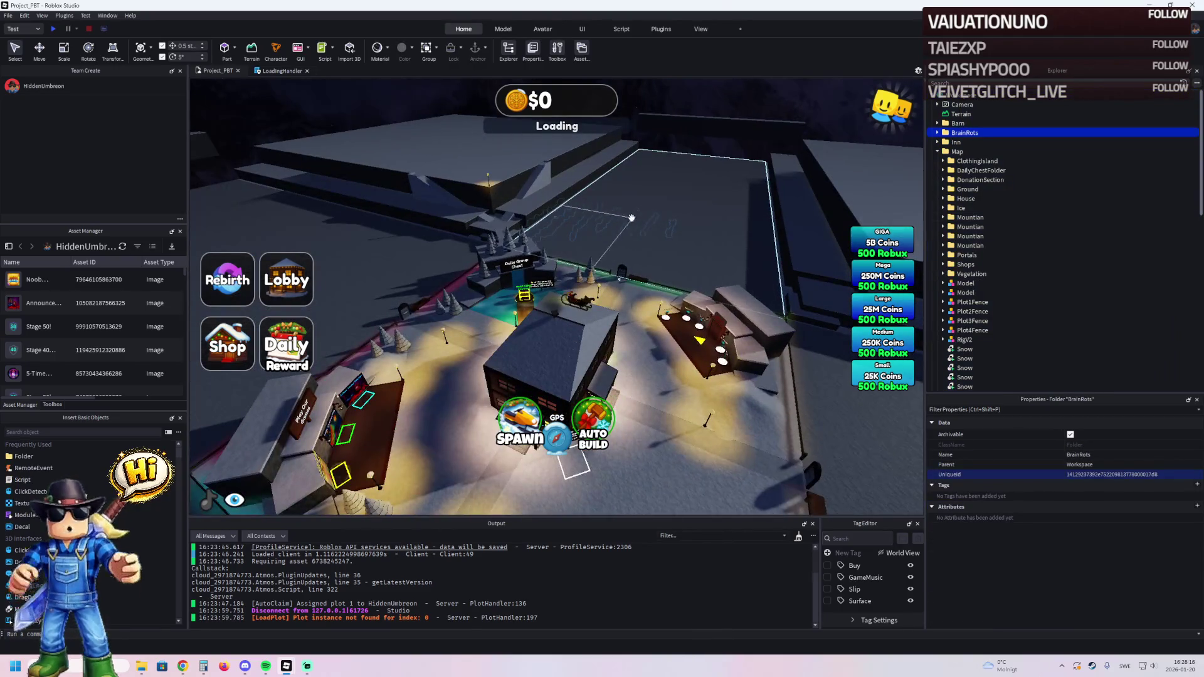
- With the Move tool active, select BrainRots models 67 through Zibra_Zubra_Zibralini
key(ctrl+2)
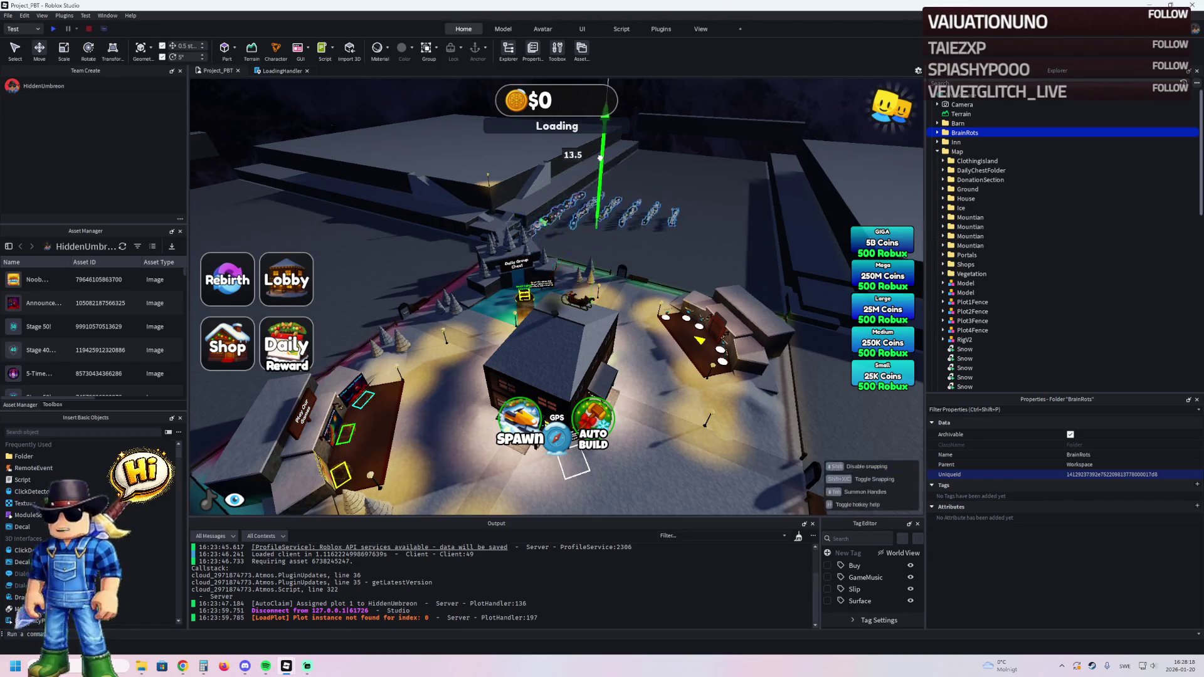
click(627, 219)
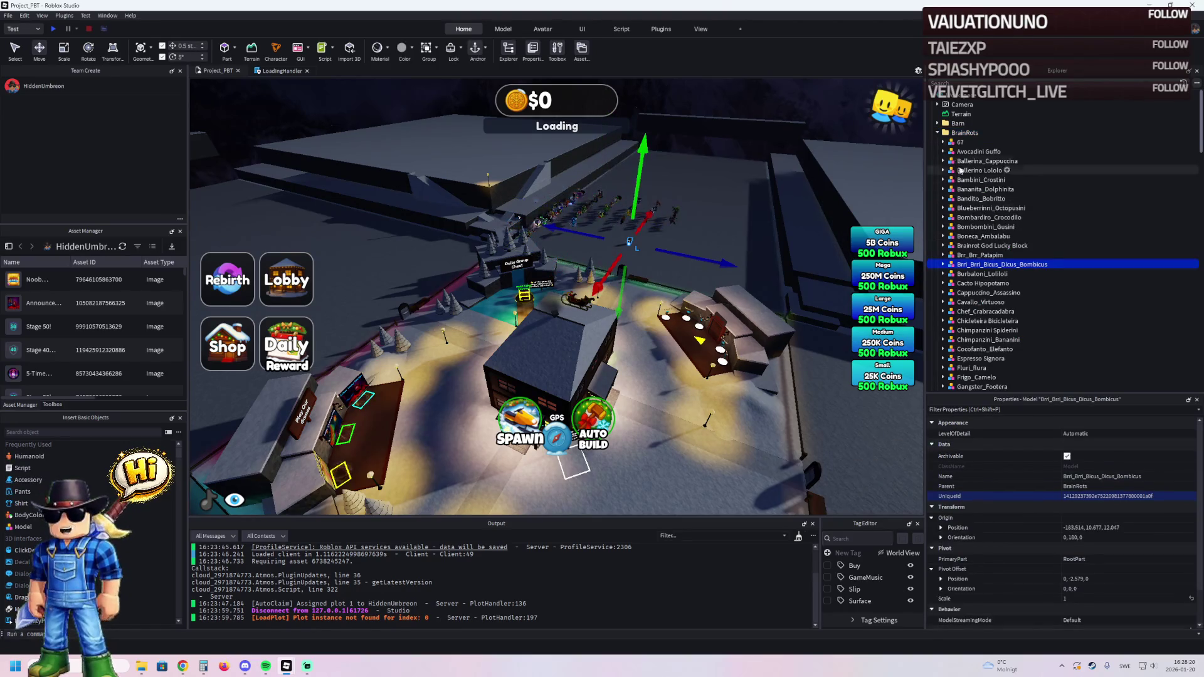
click(965, 133)
key(Down)
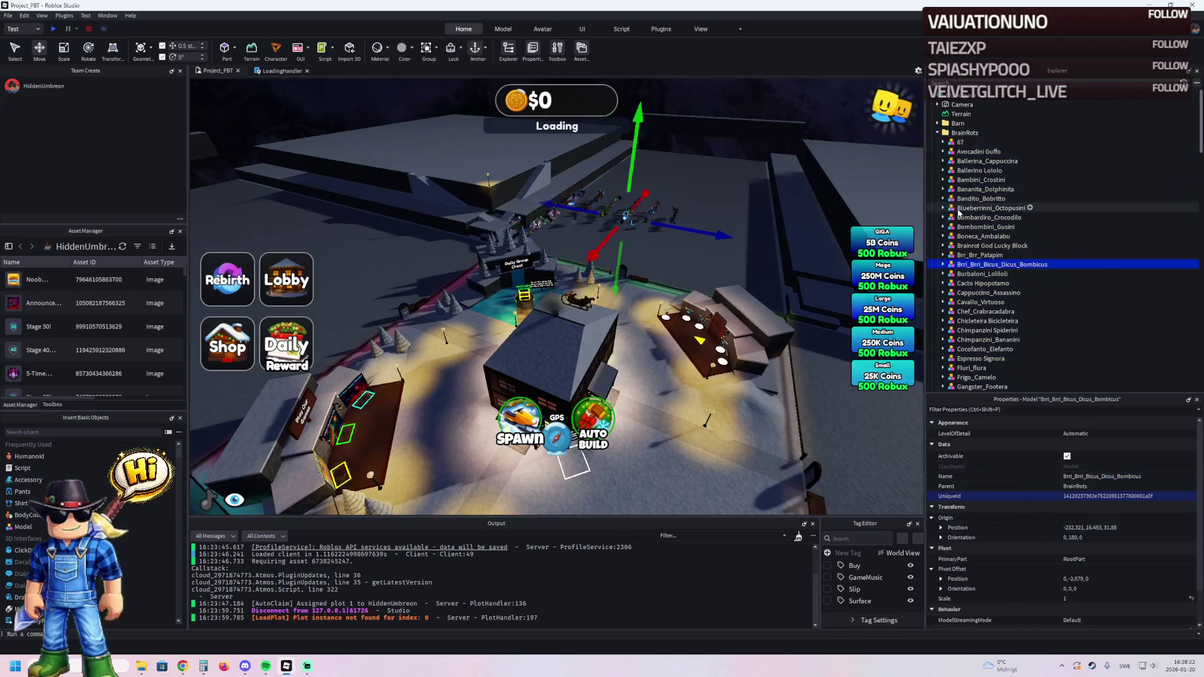
scroll(978, 278, down, 3)
scroll(978, 278, down, 15)
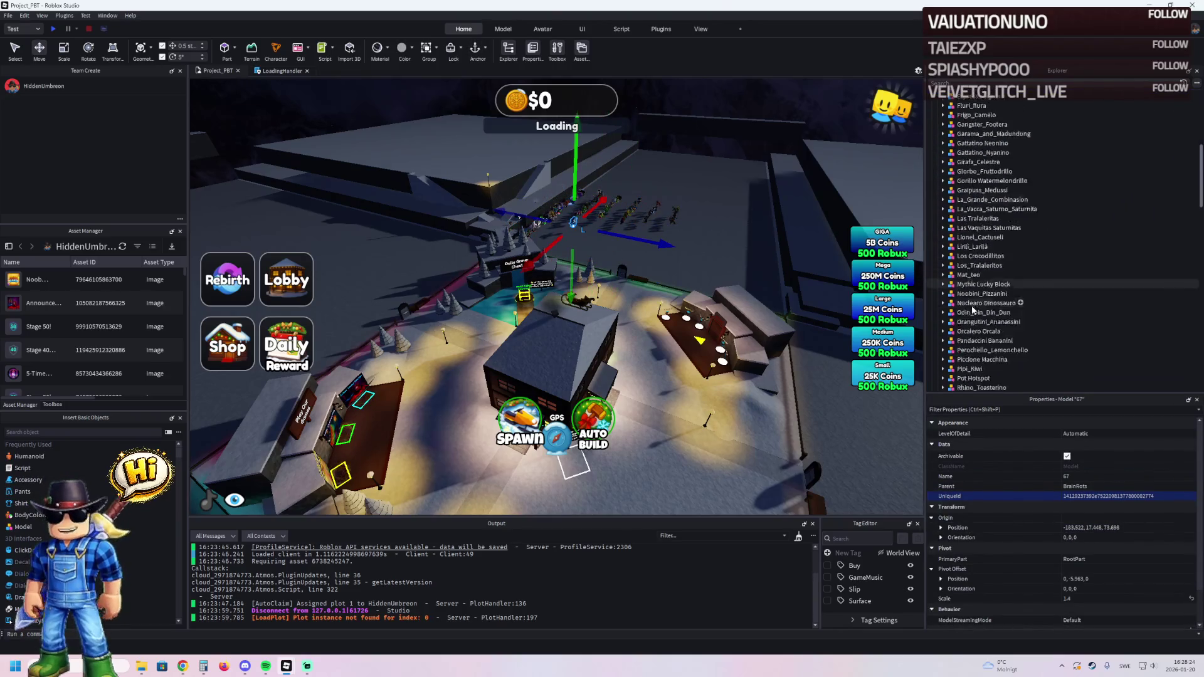
shift+click(964, 351)
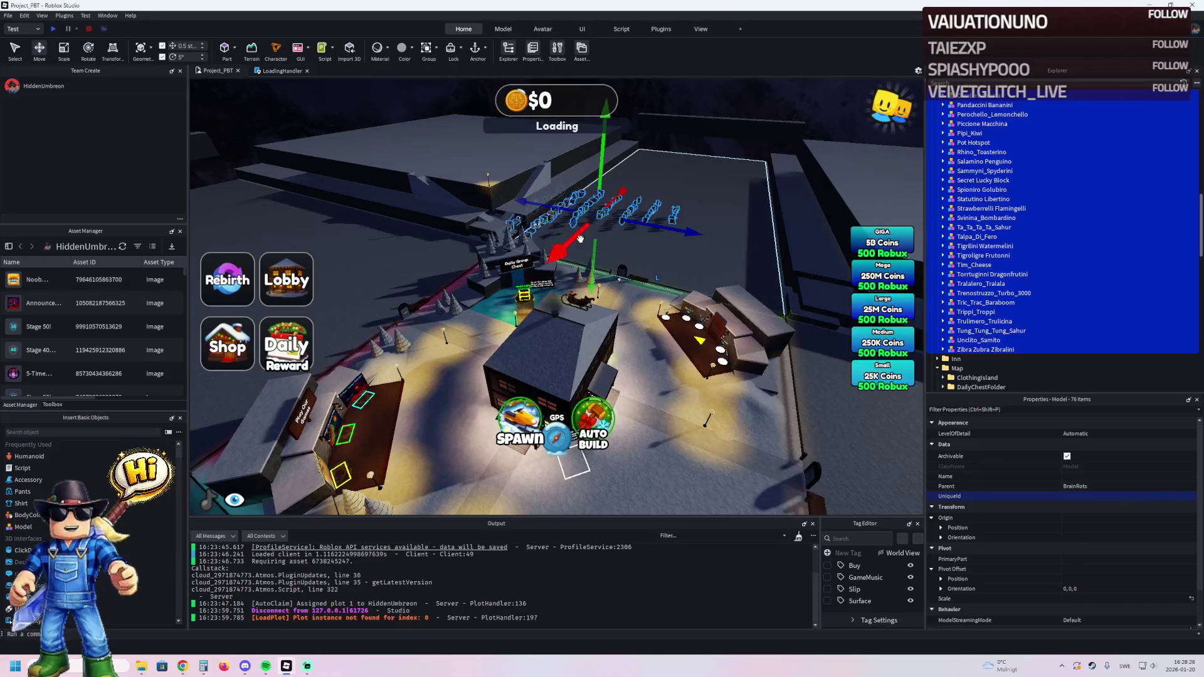
scroll(506, 309, up, 5)
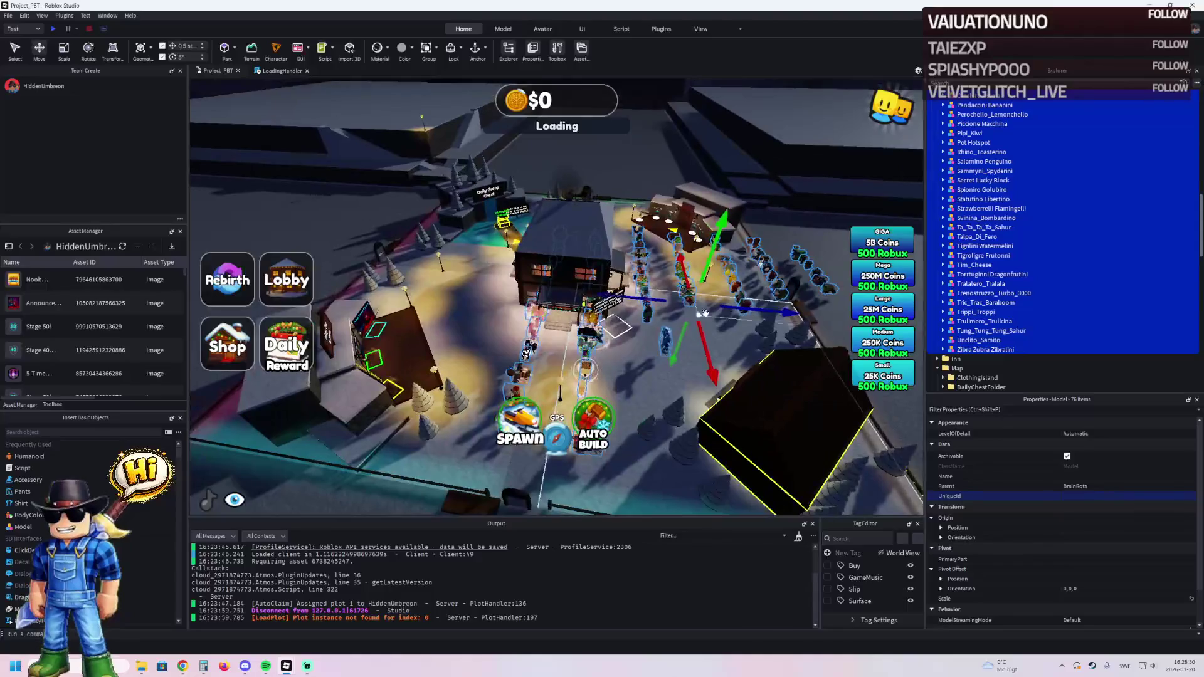
- Drag the selected models along the blue axis to the walkway by the house, then deselect them
drag(743, 307, 632, 309)
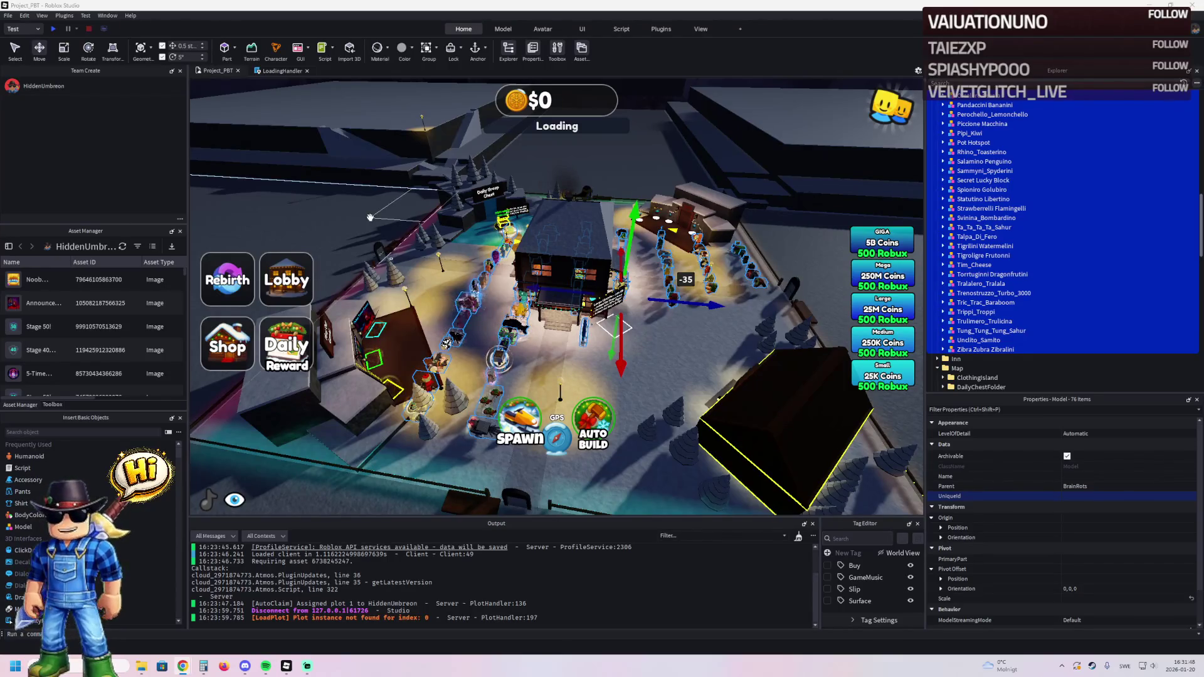
click(443, 177)
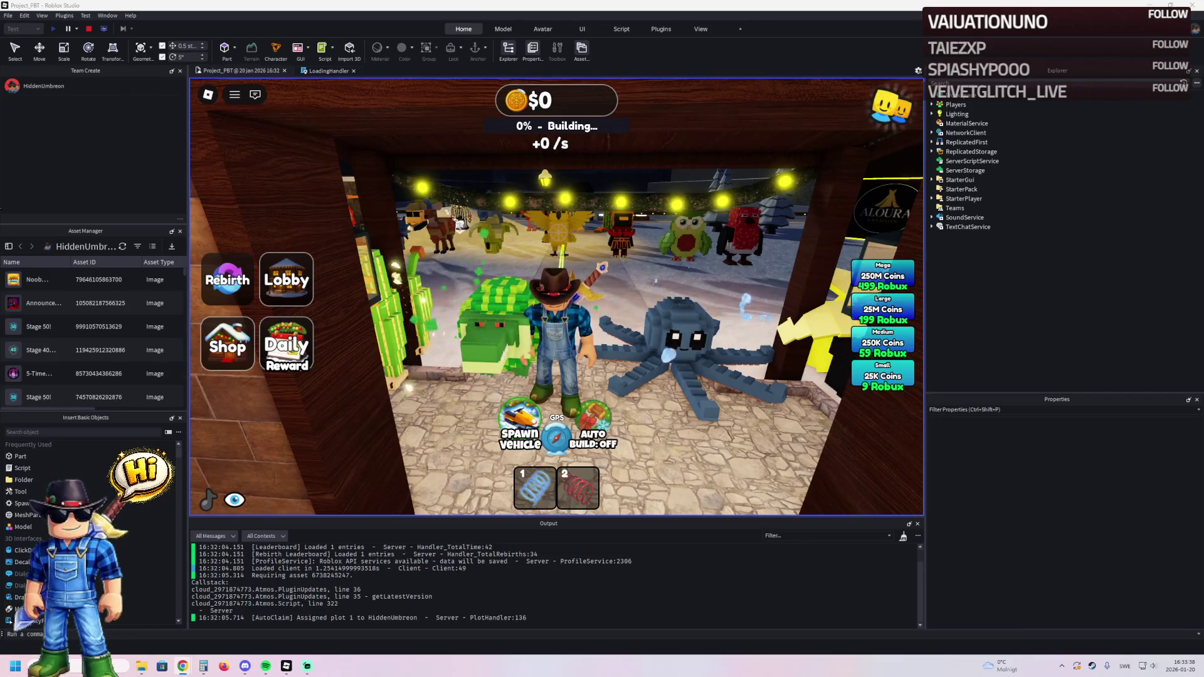
- Walk the character out of the pet room, across the snowy street and into the upgrade shop
key(a)
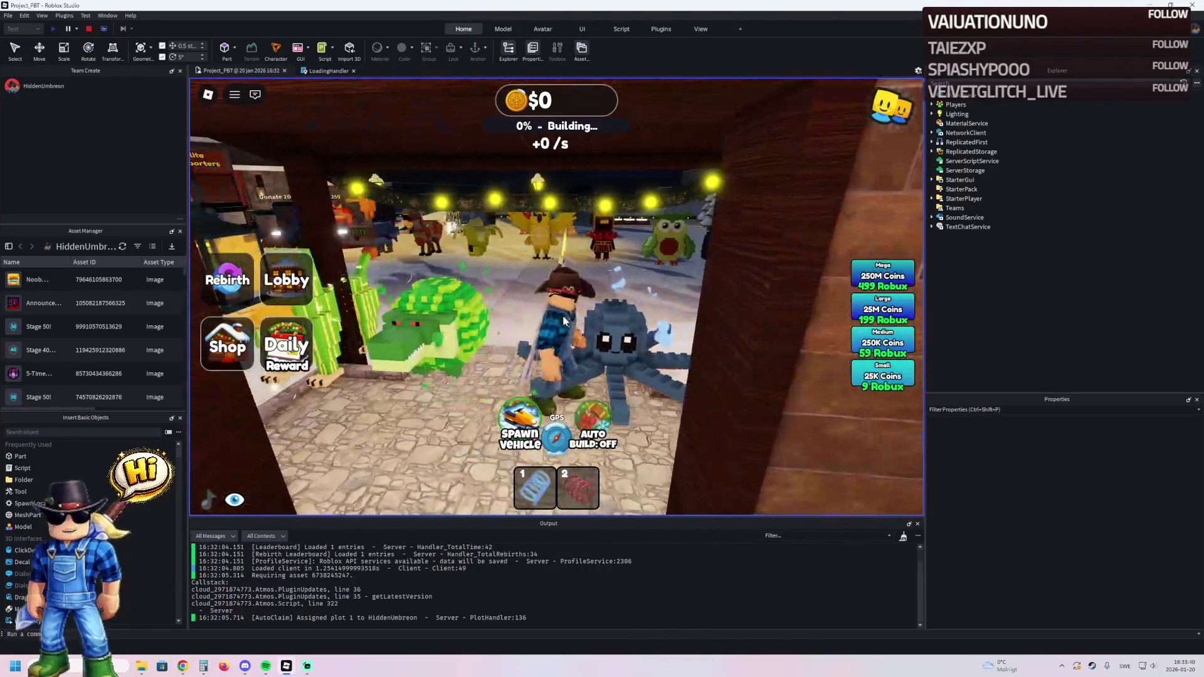
key(w)
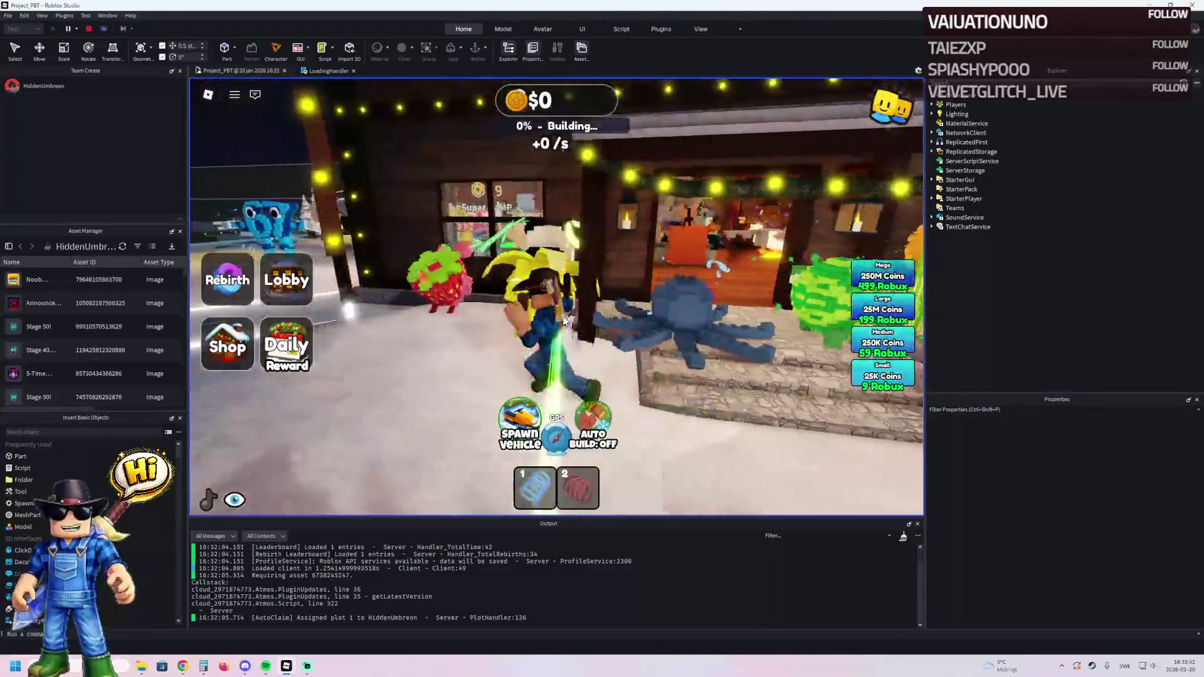
key(w)
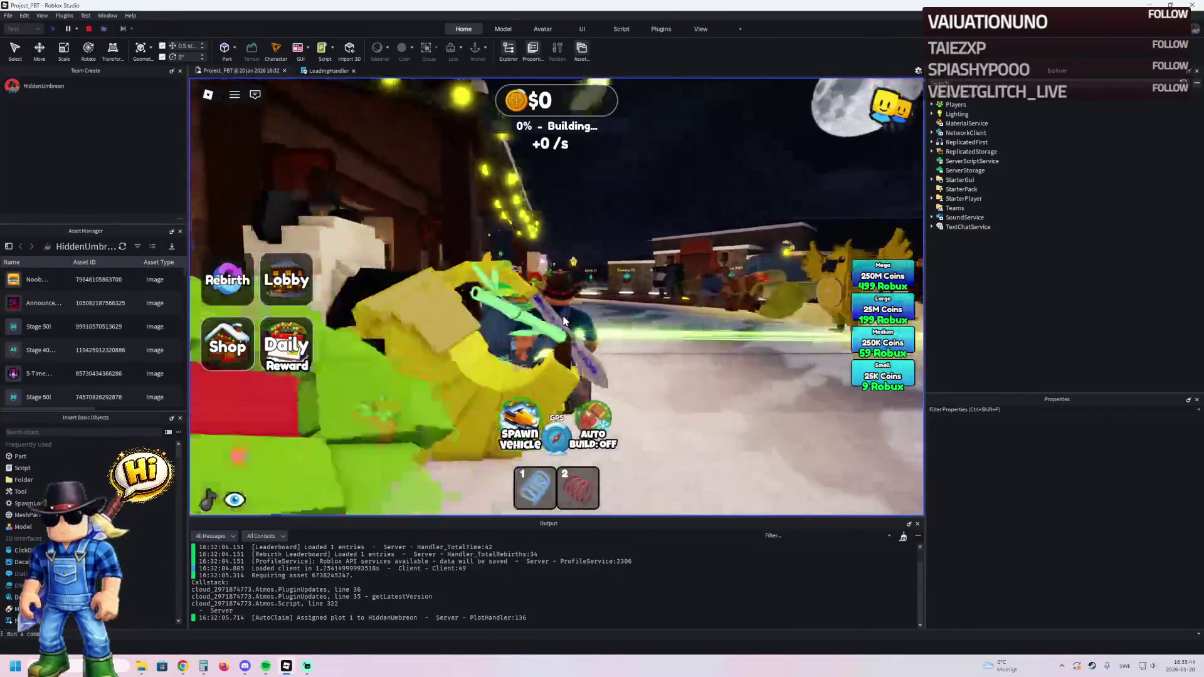
key(w)
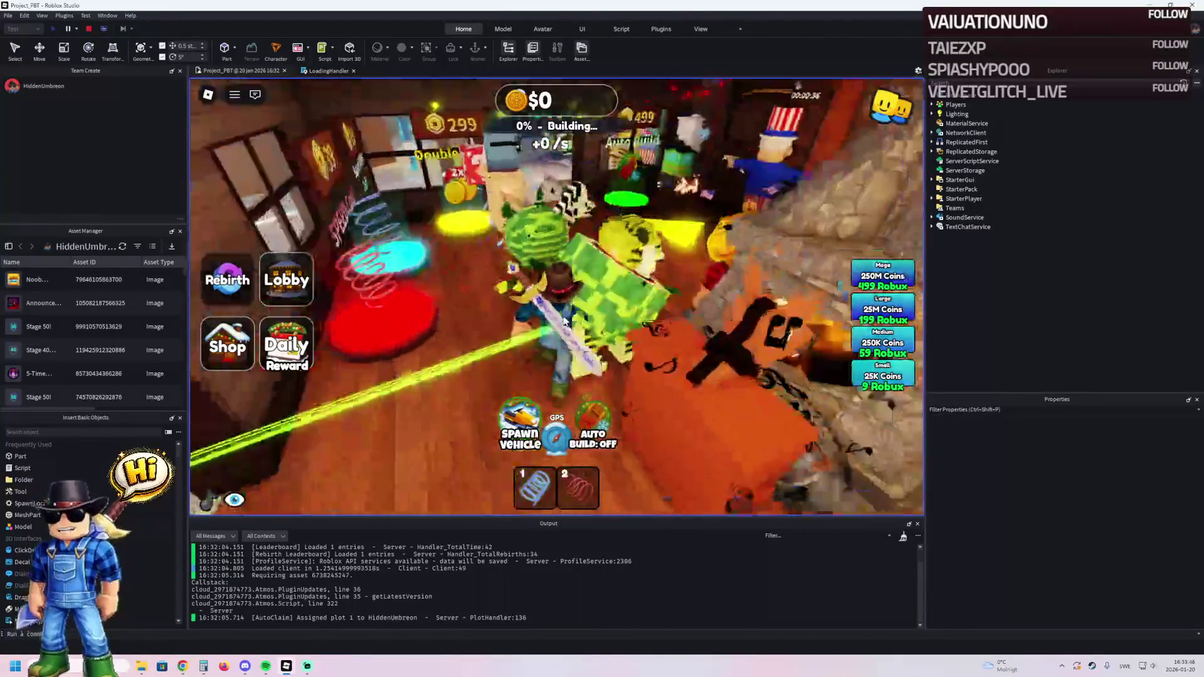
key(w)
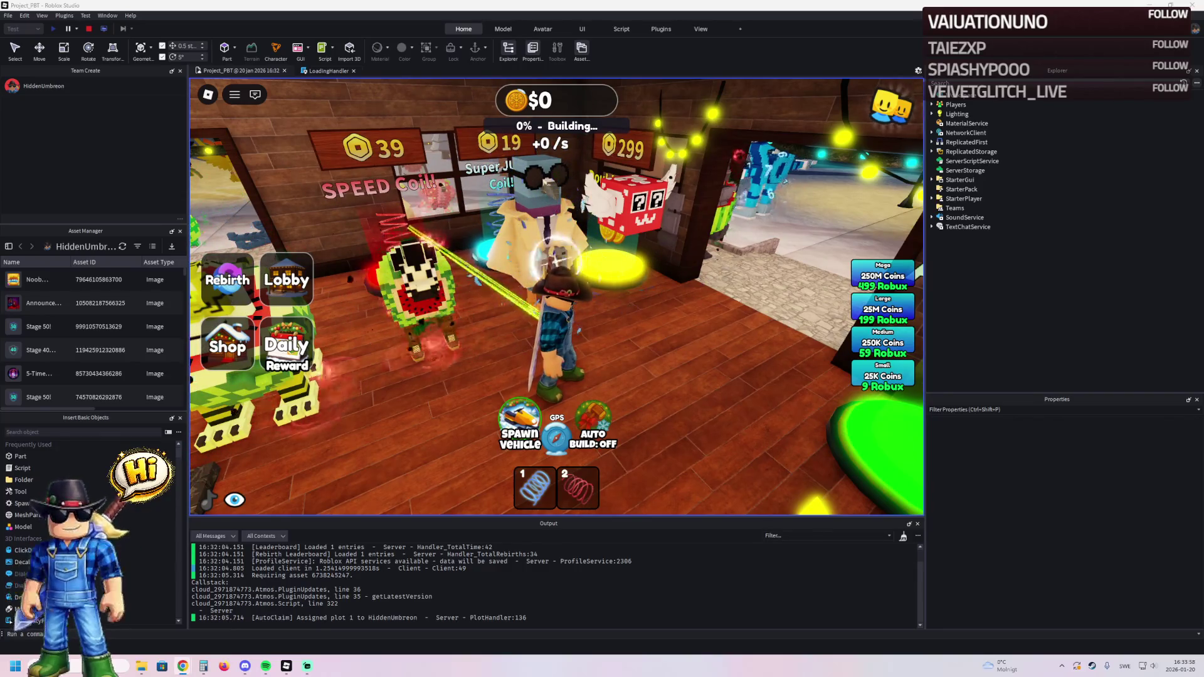
key(w)
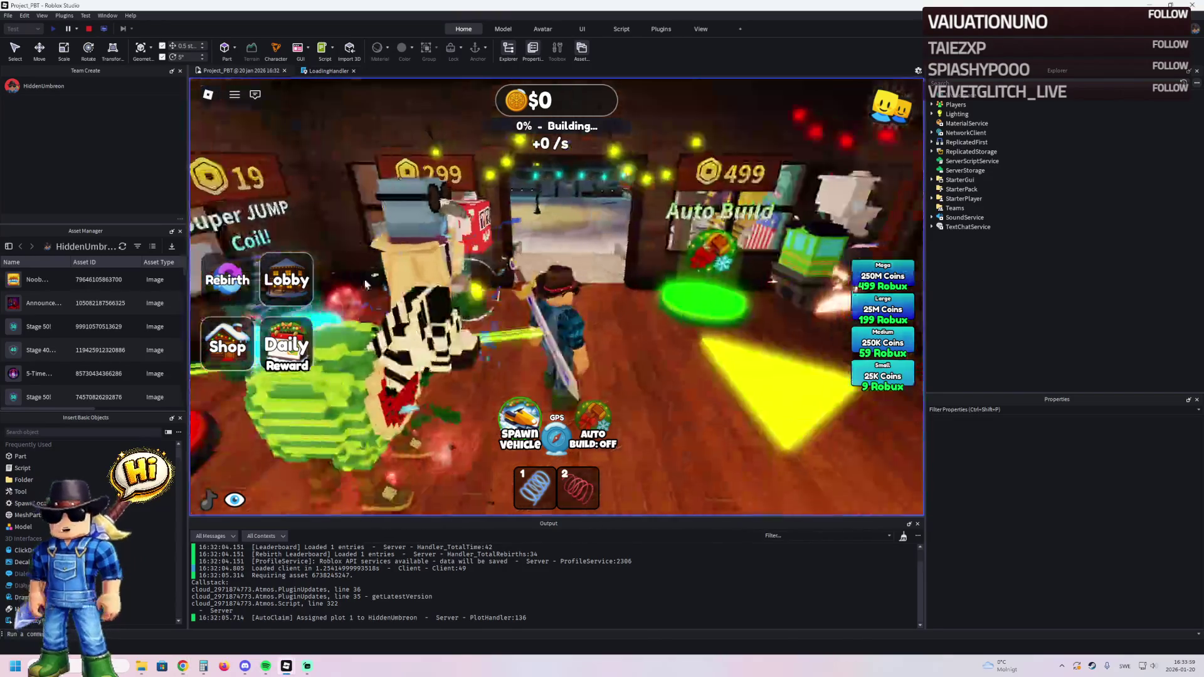
key(s)
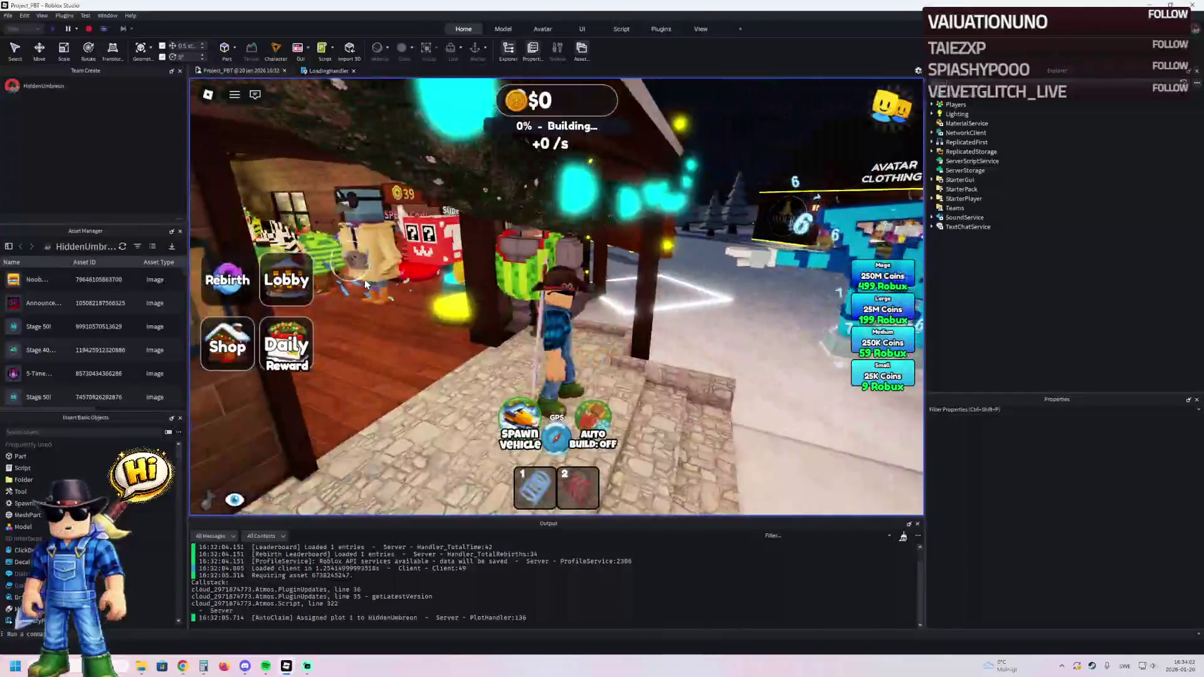
key(w)
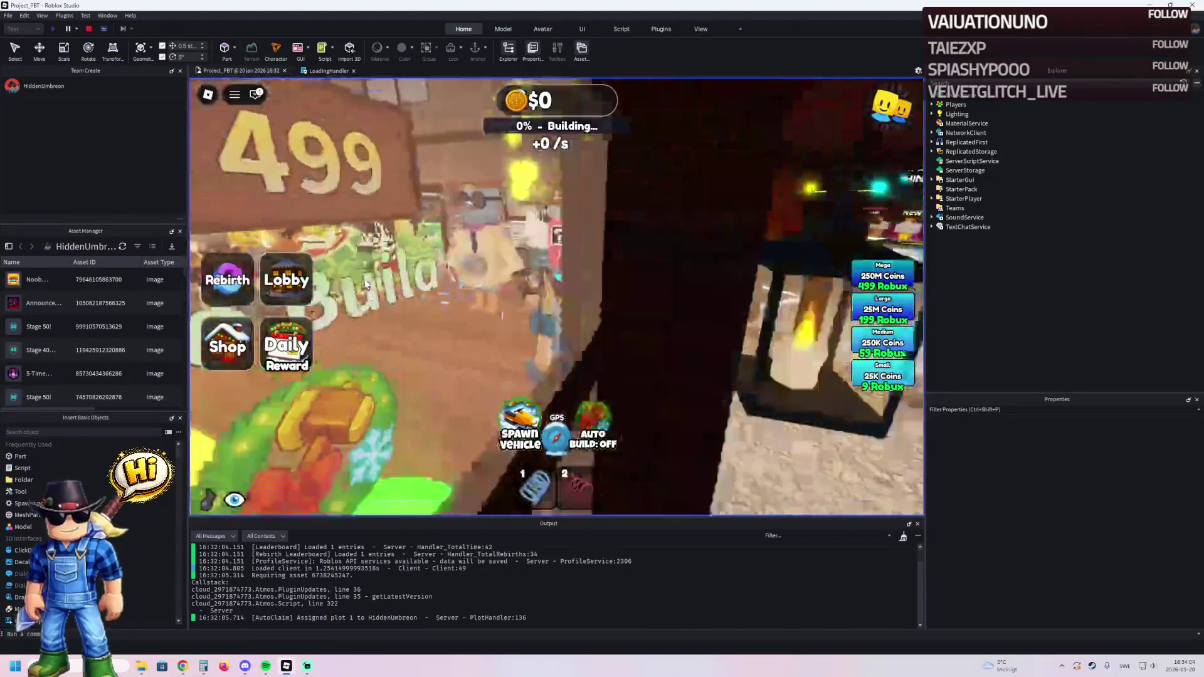
key(a)
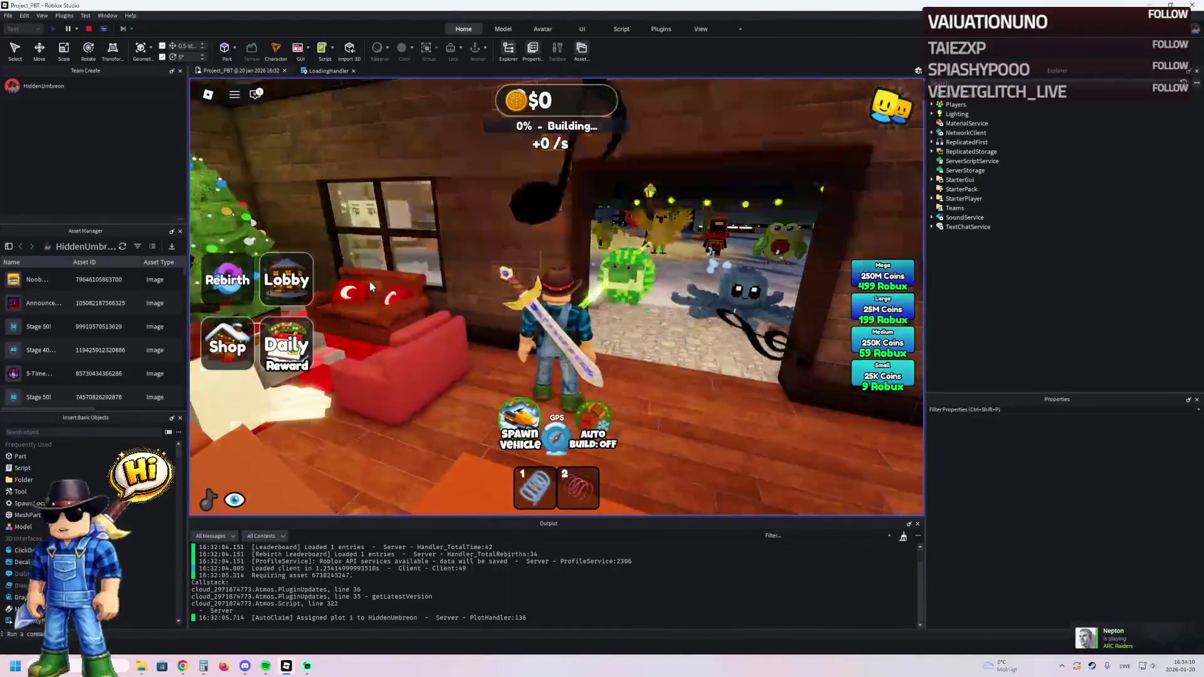
- Walk the character out of the building and across the snowy plaza past the white wall
key(d)
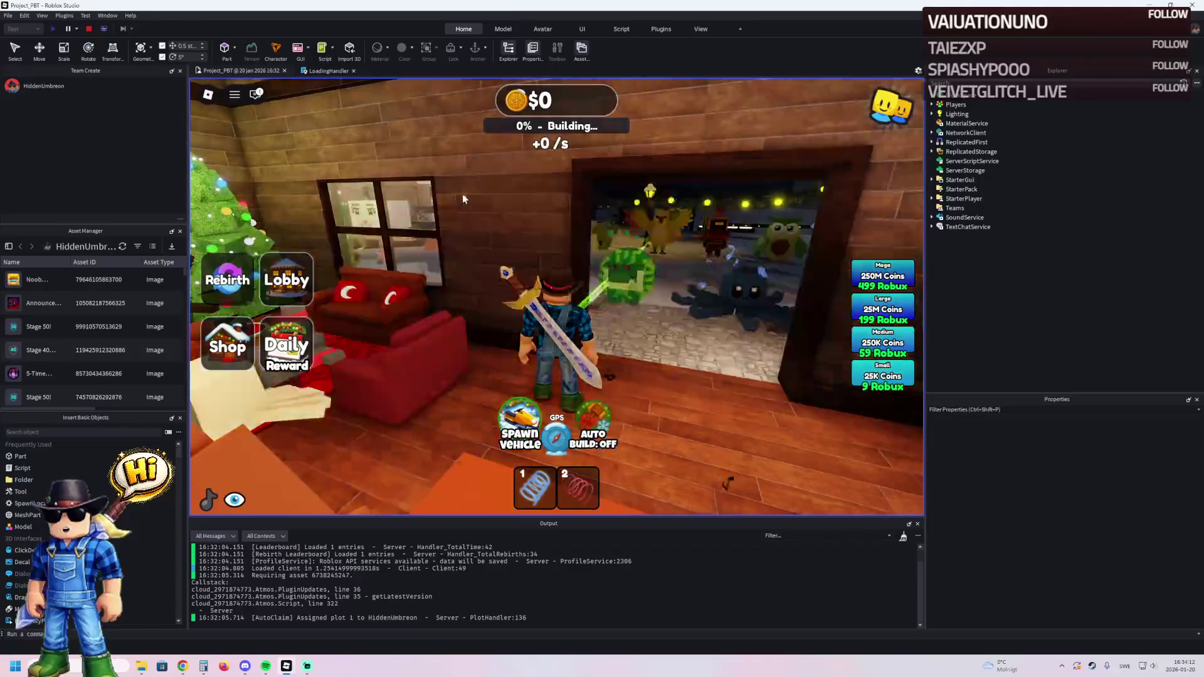
key(w)
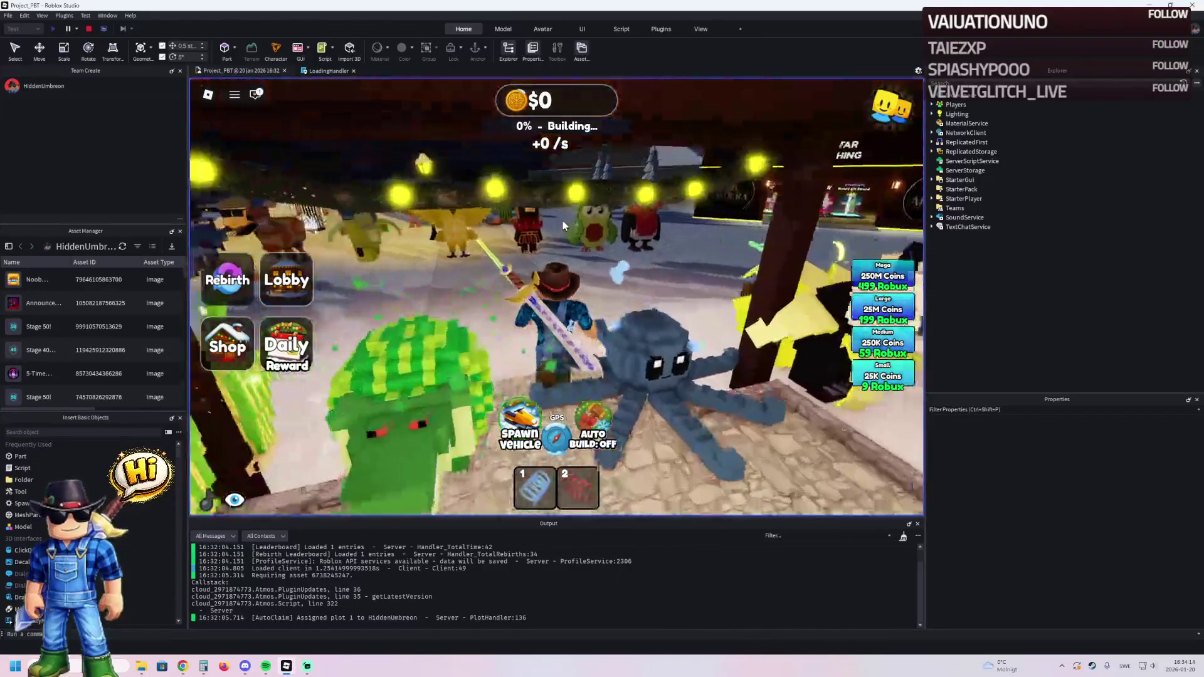
key(a)
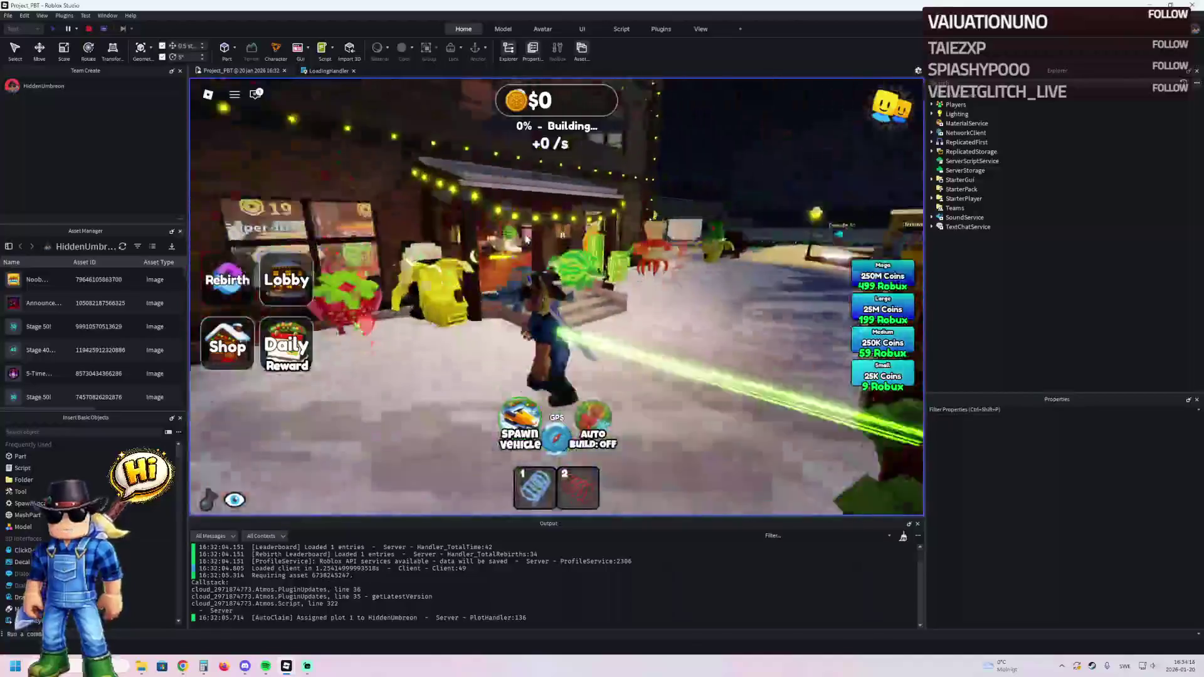
key(w)
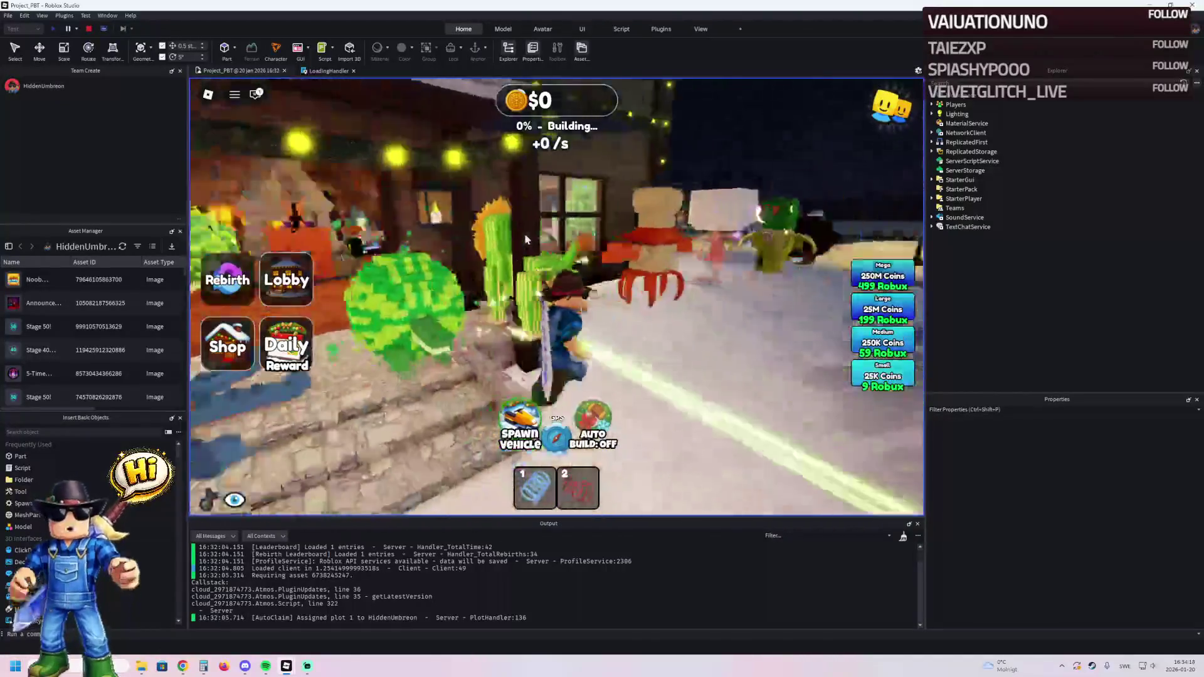
key(w)
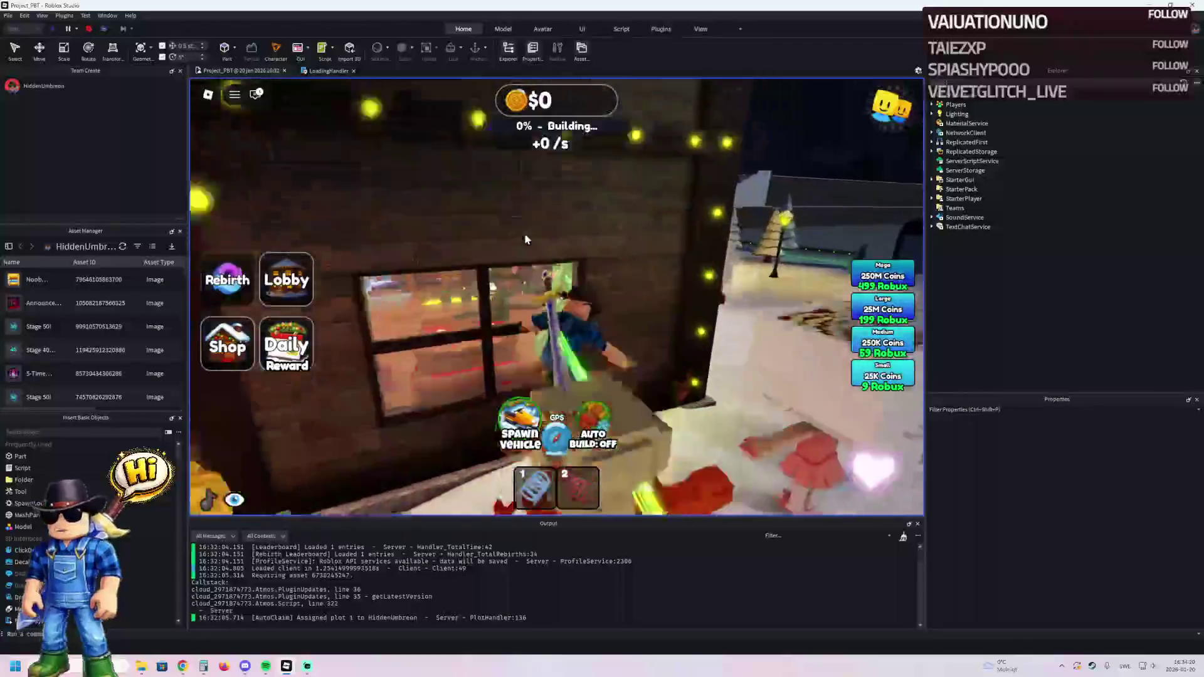
key(s)
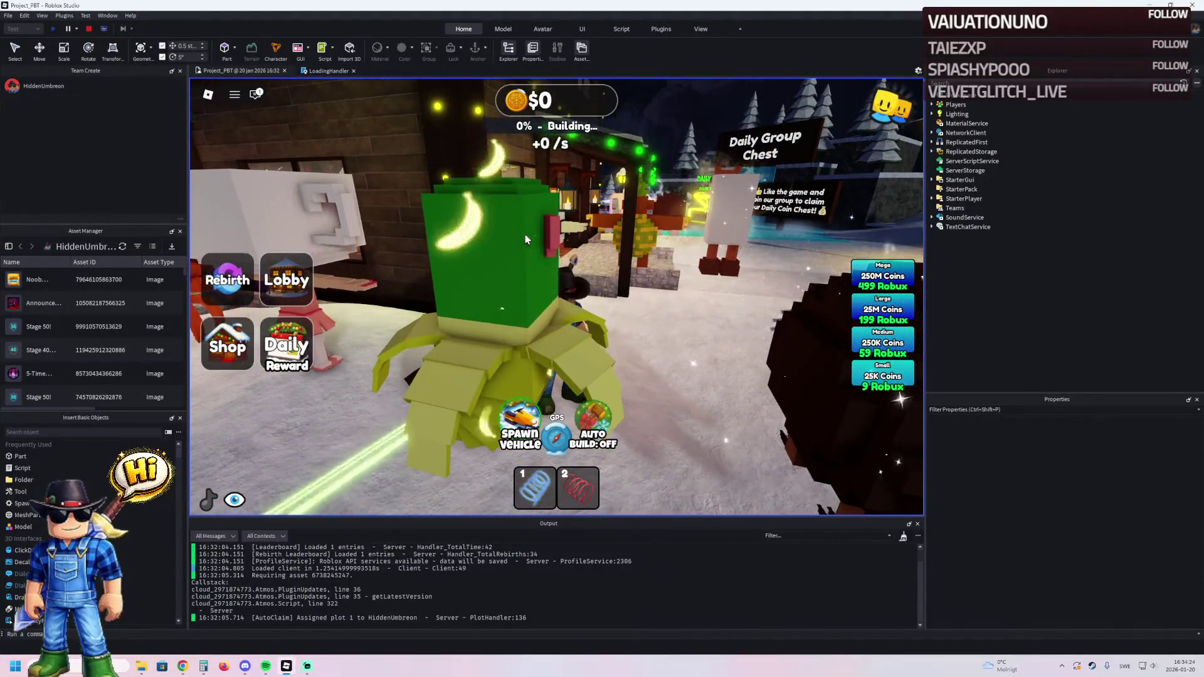
key(d)
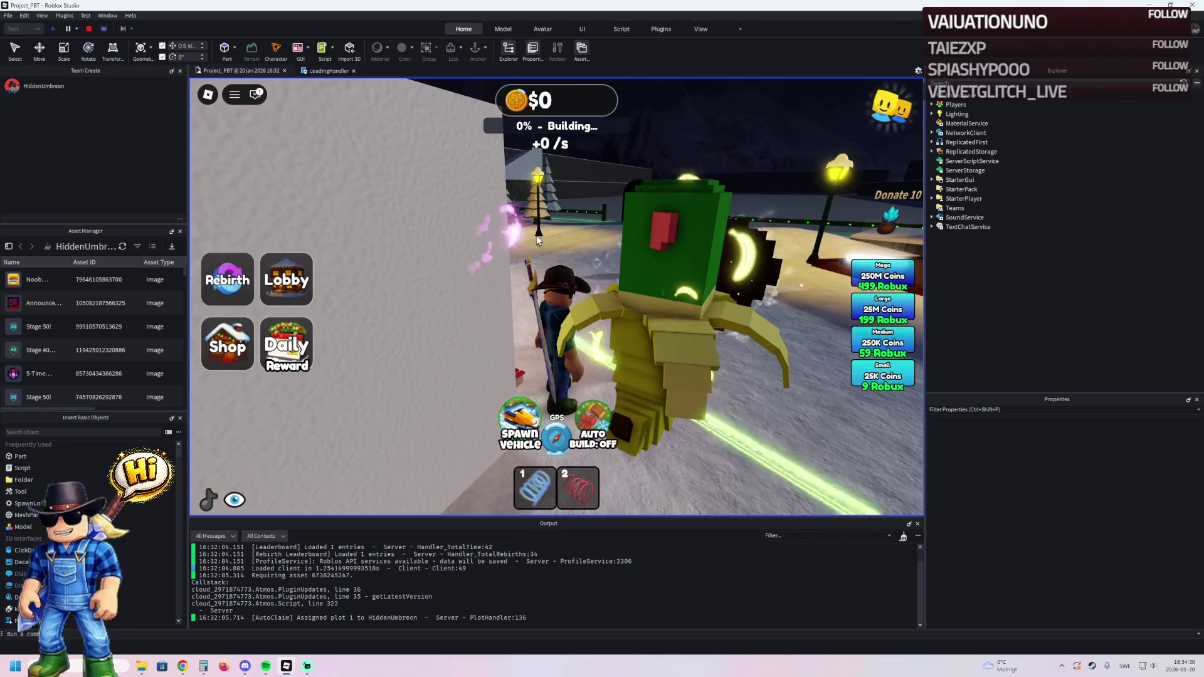
- Run along the dark wall into the lit town, past the Avatar Clothing shop toward the update board
key(w)
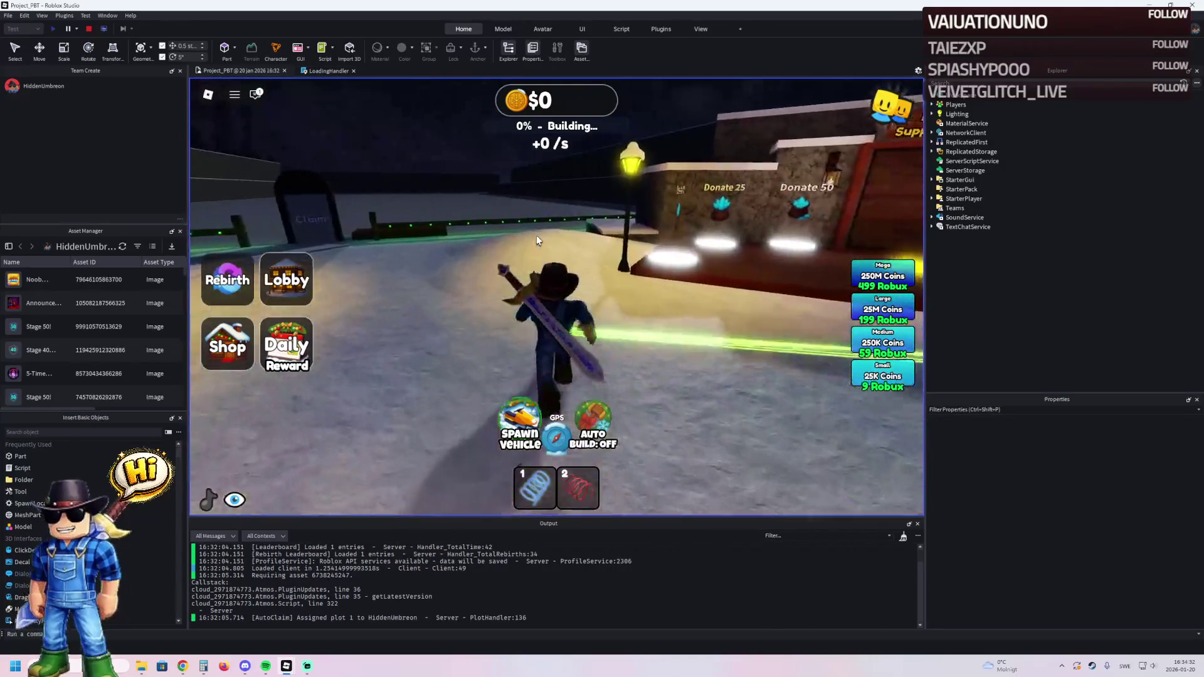
key(a)
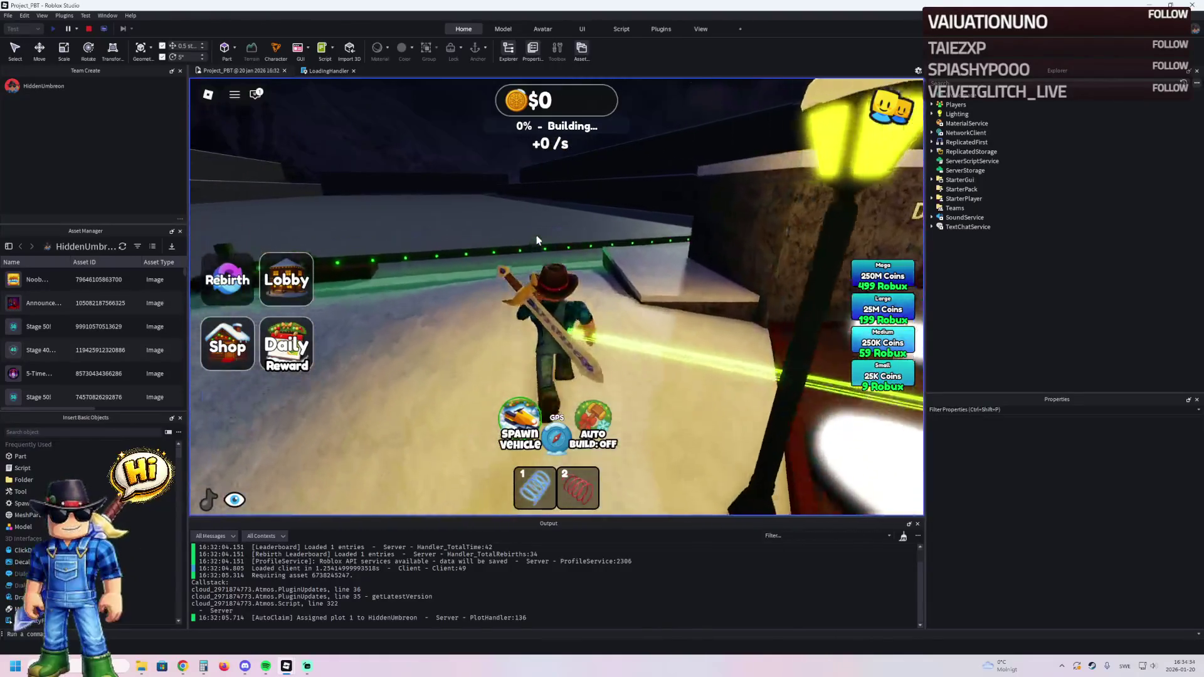
key(d)
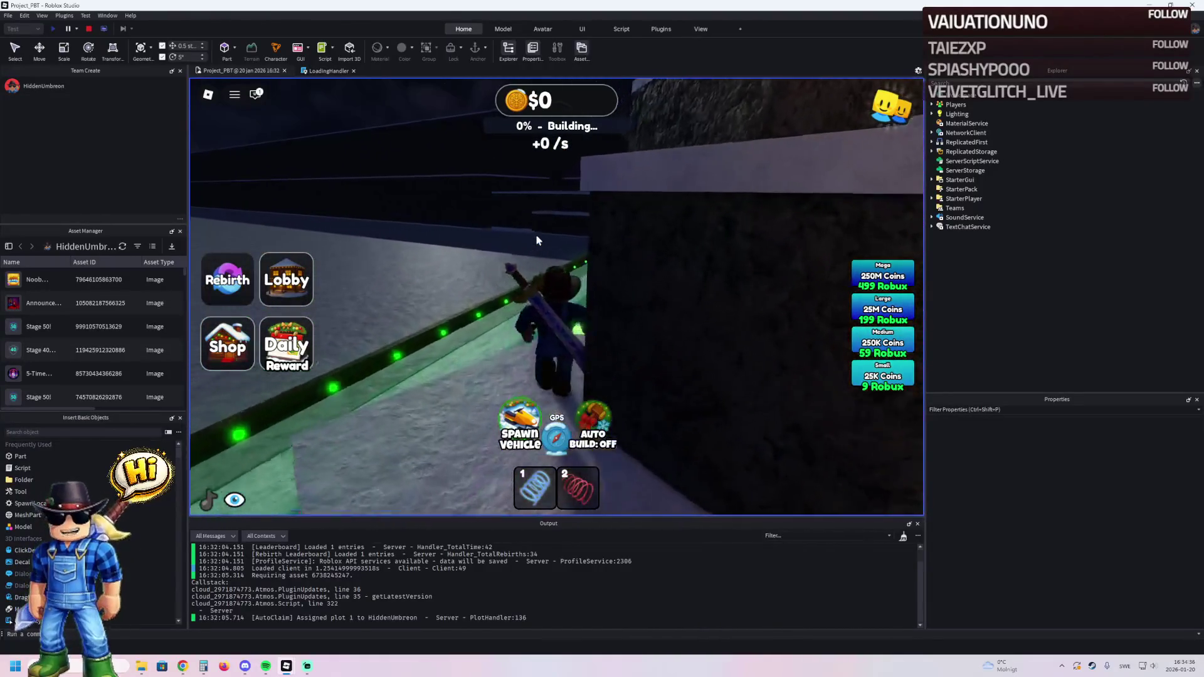
key(d)
key(a)
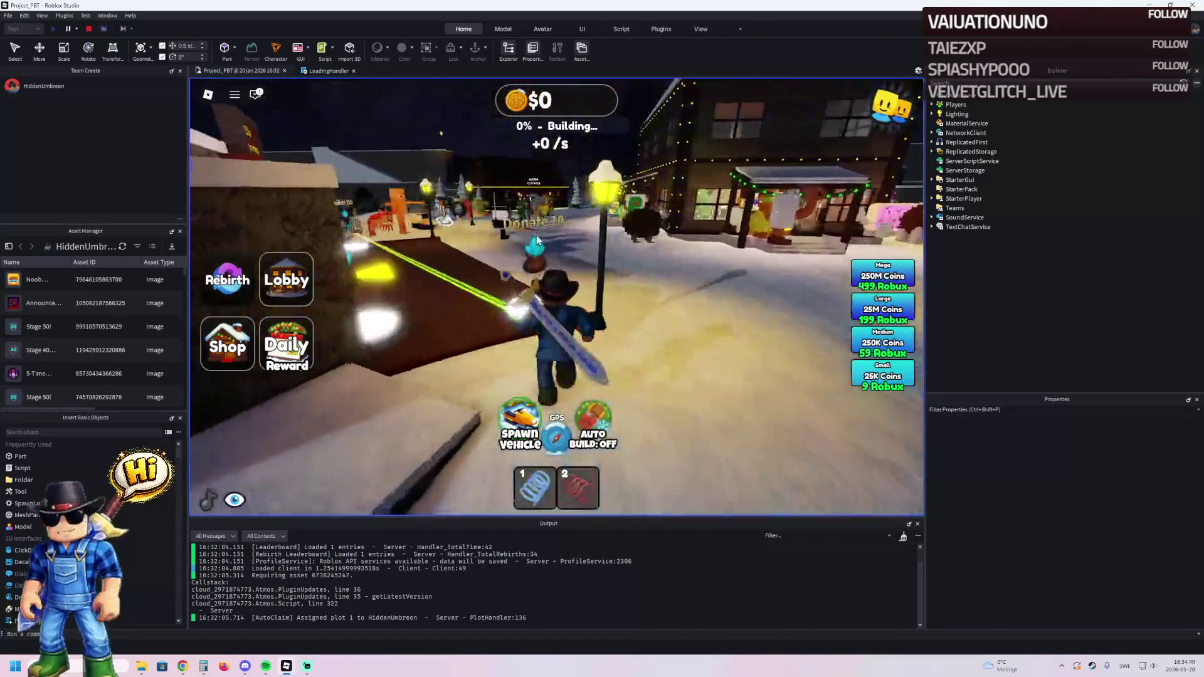
key(d)
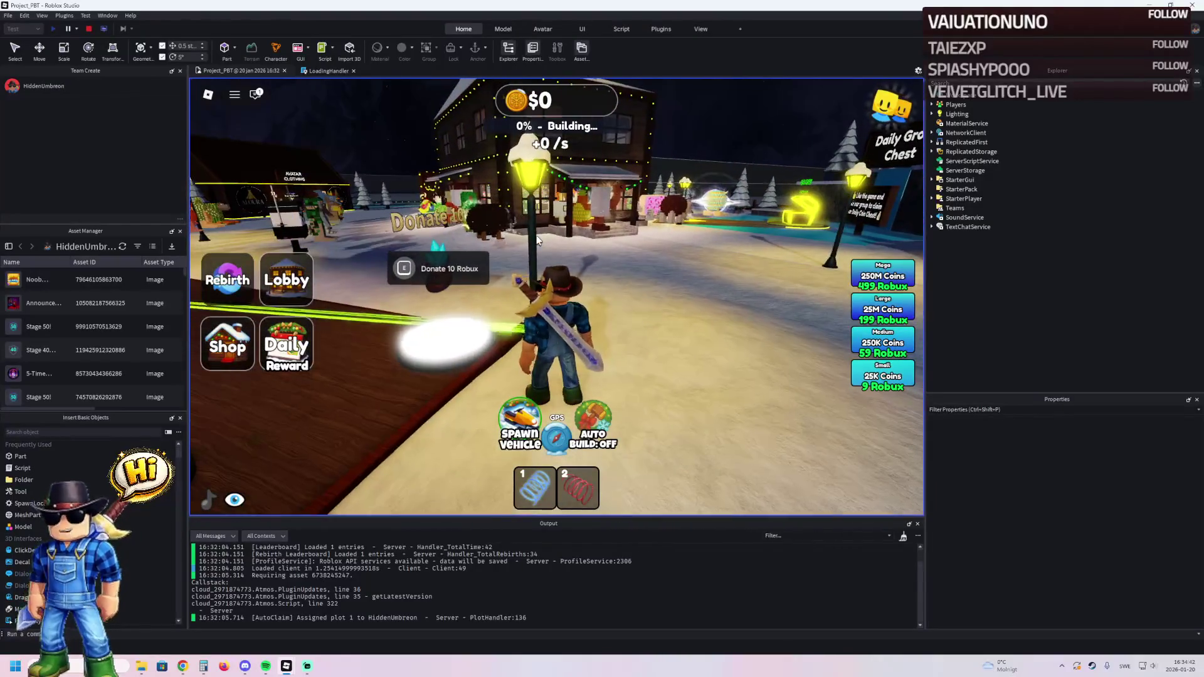
key(w)
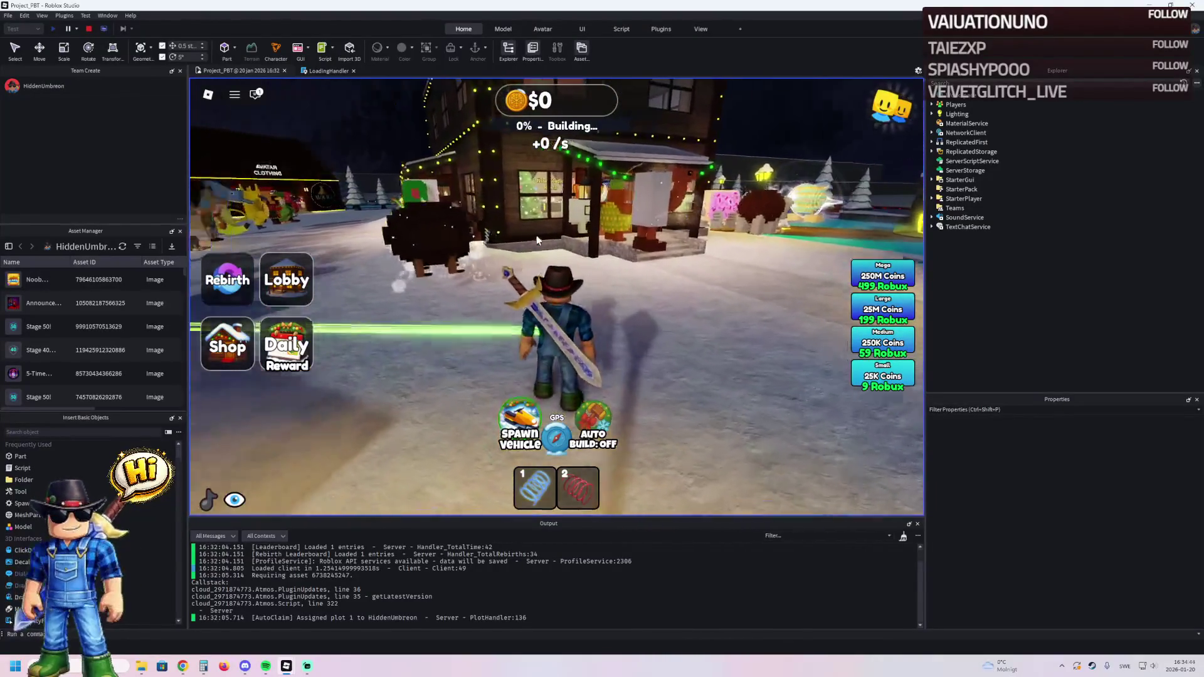
key(a)
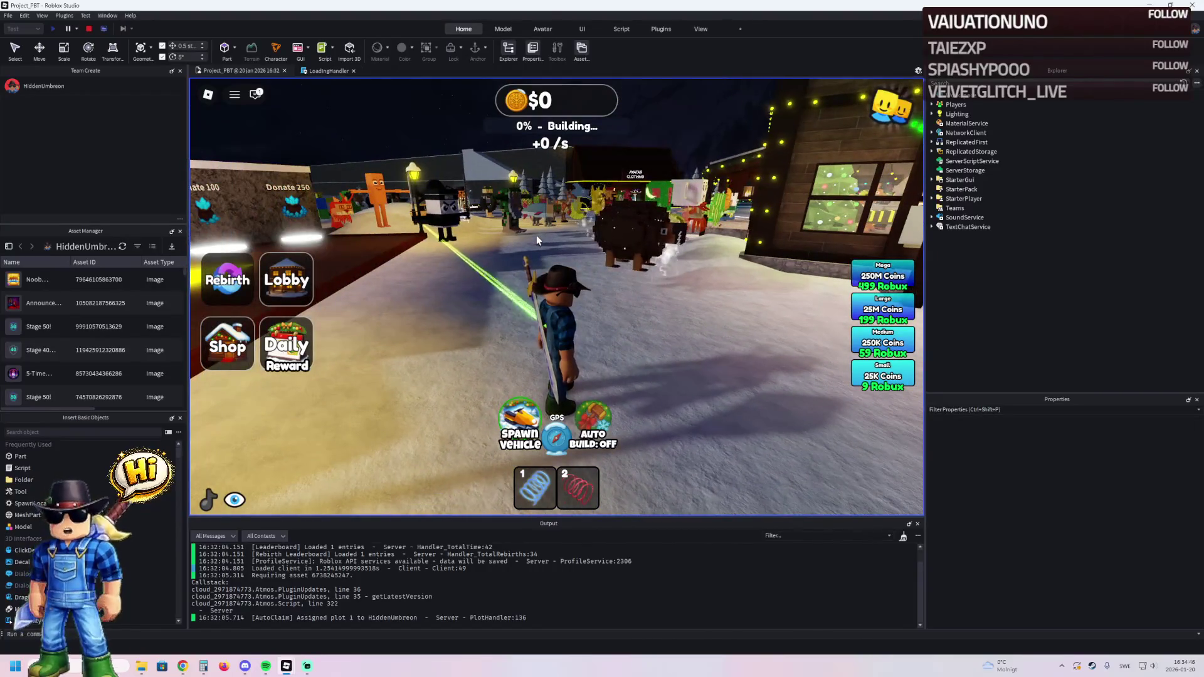
key(w)
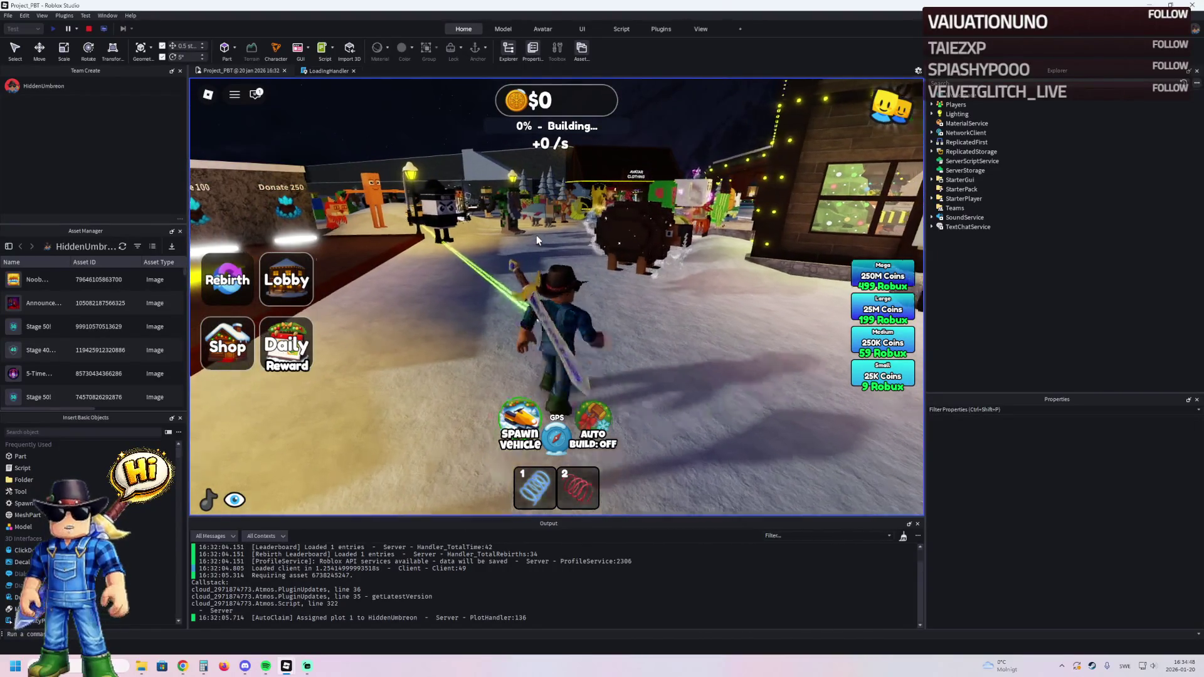
key(w)
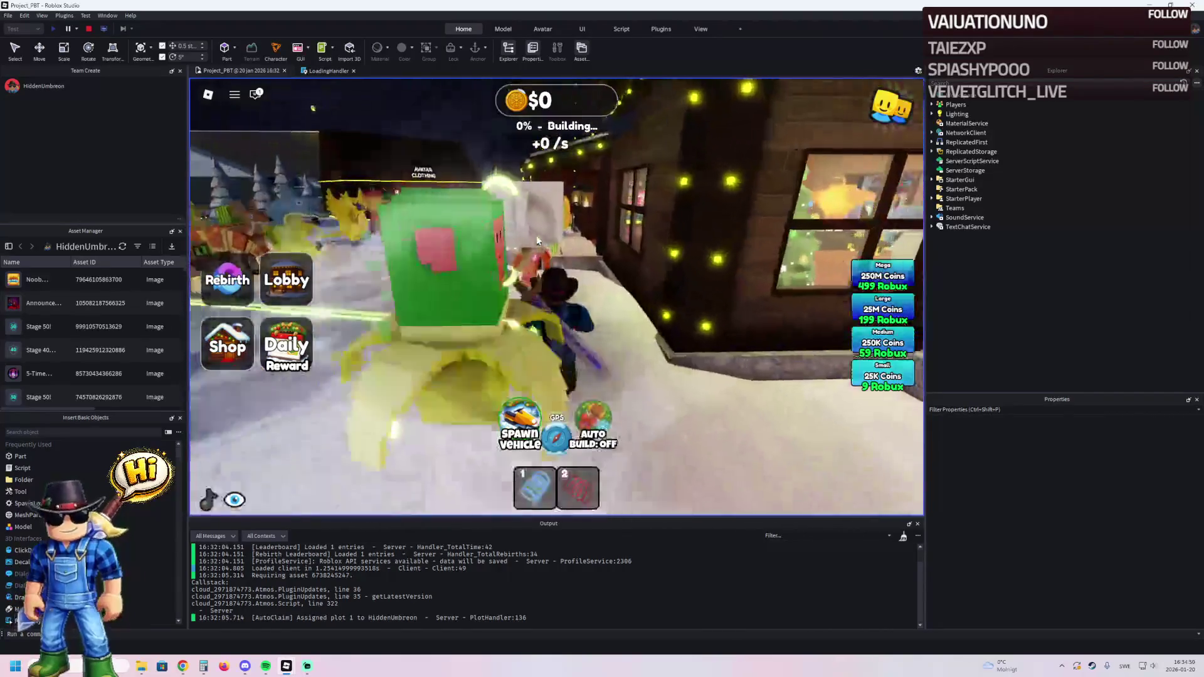
key(a)
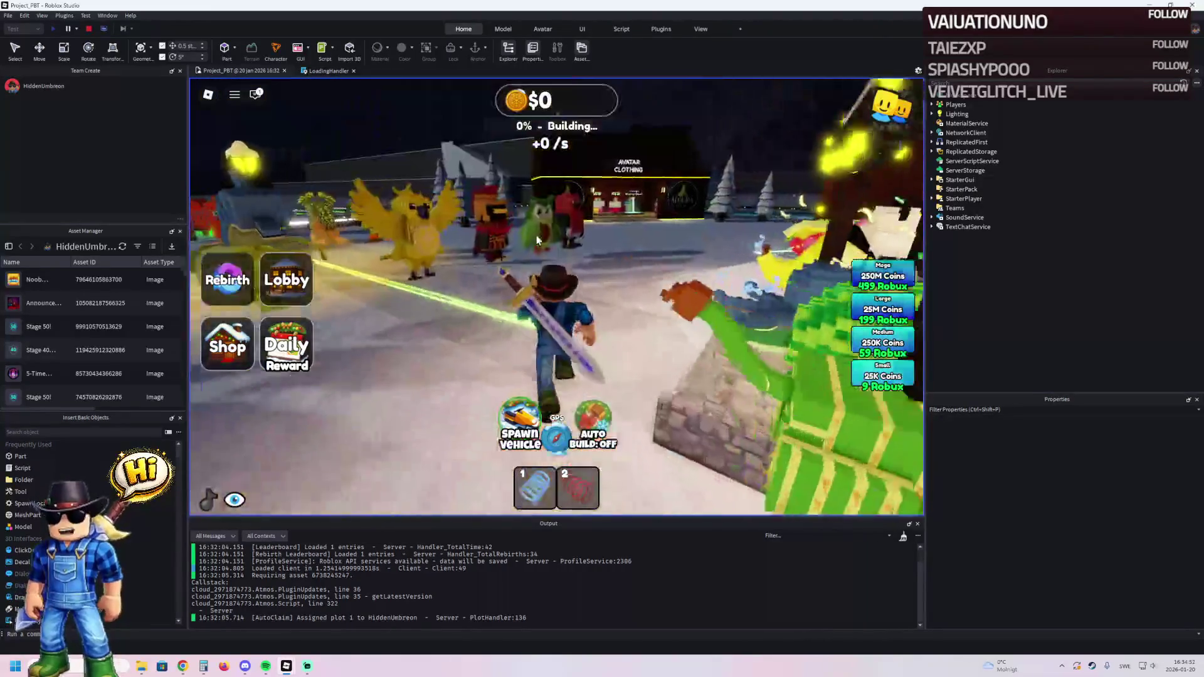
key(d)
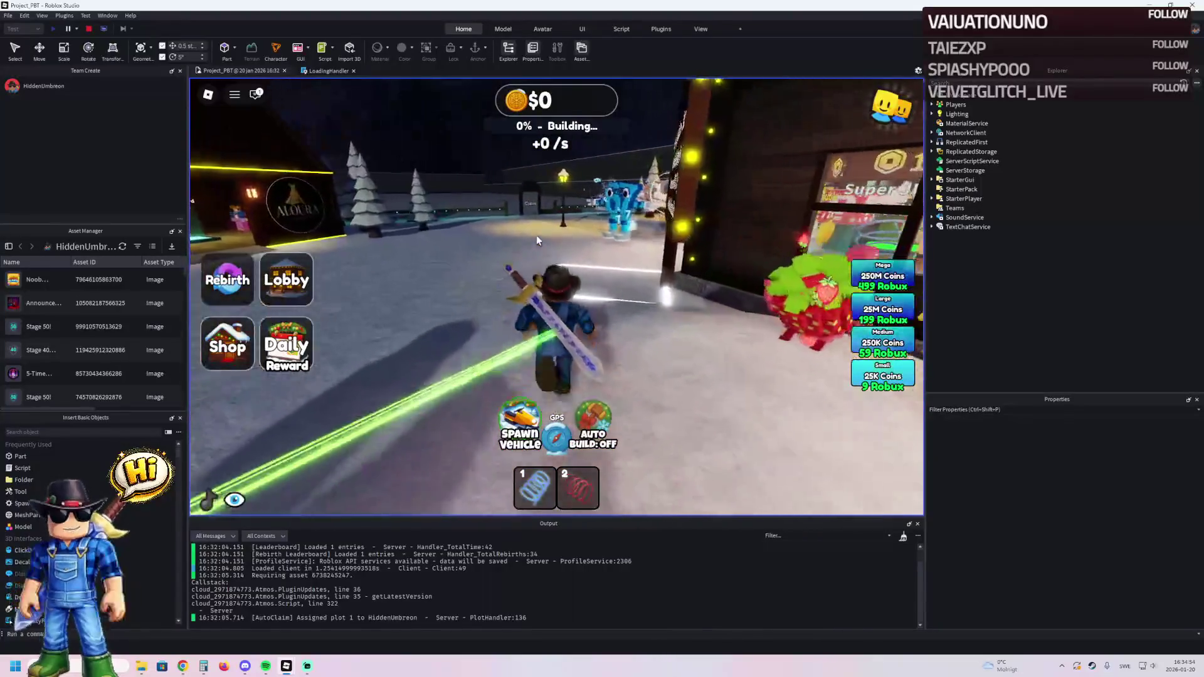
key(w)
key(w)
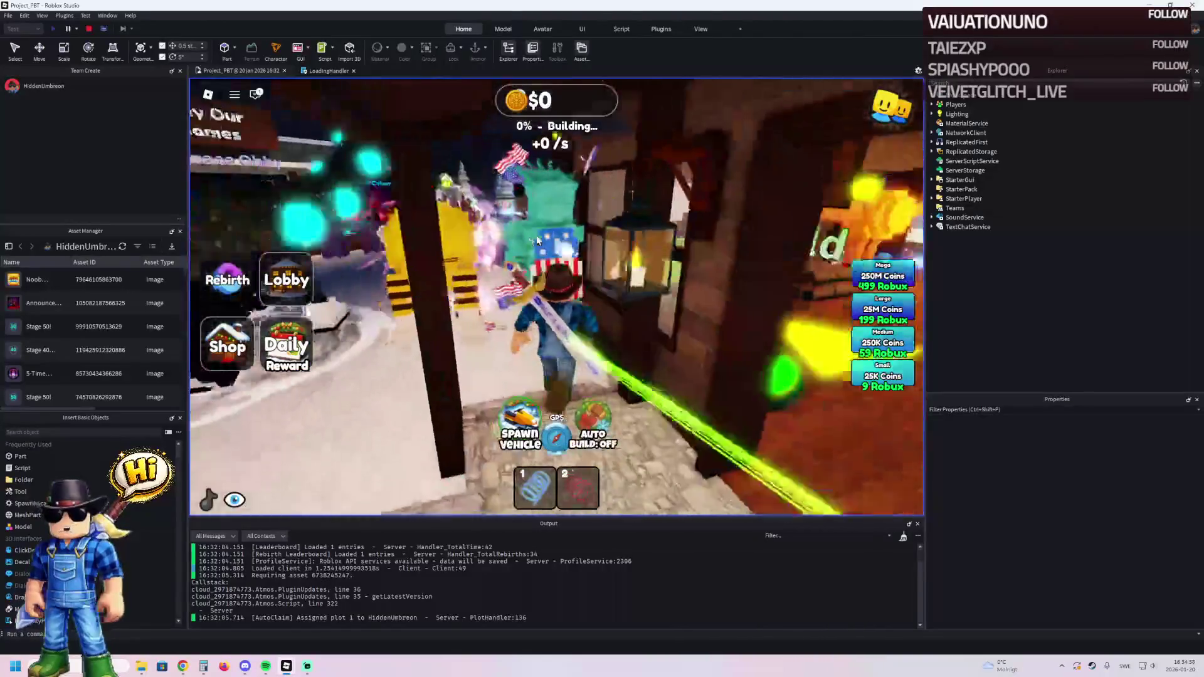
- Run past the Challenging Obby area into the Daily Chest to claim 3017 coins
key(w)
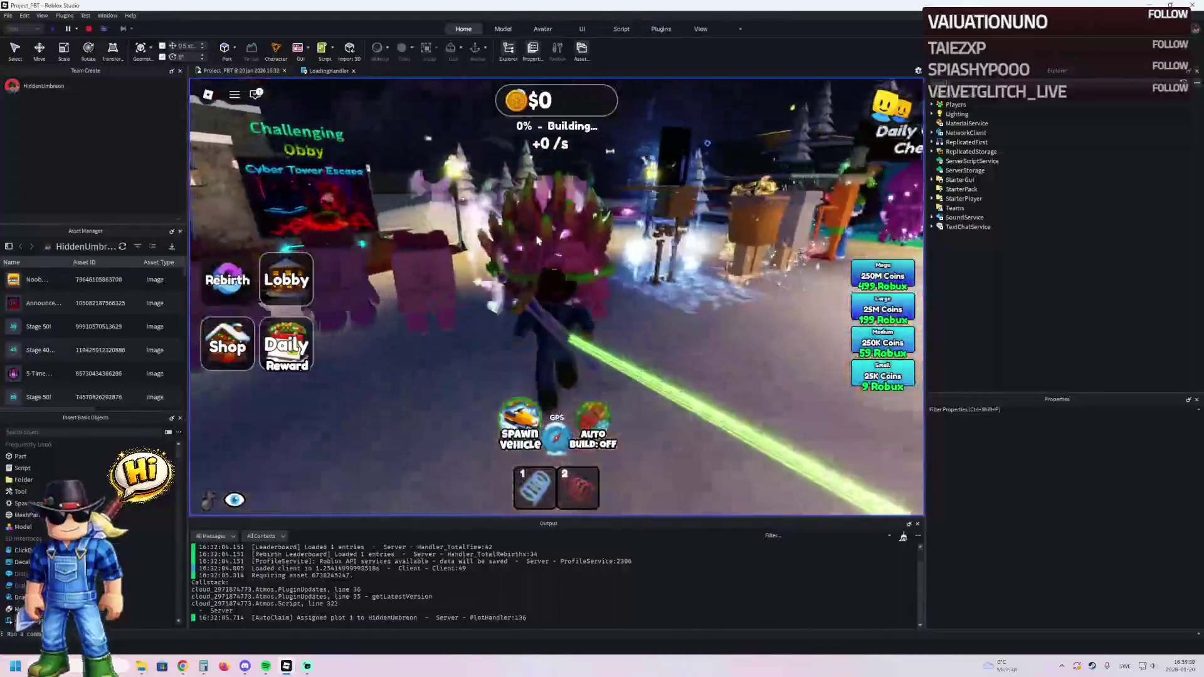
key(w)
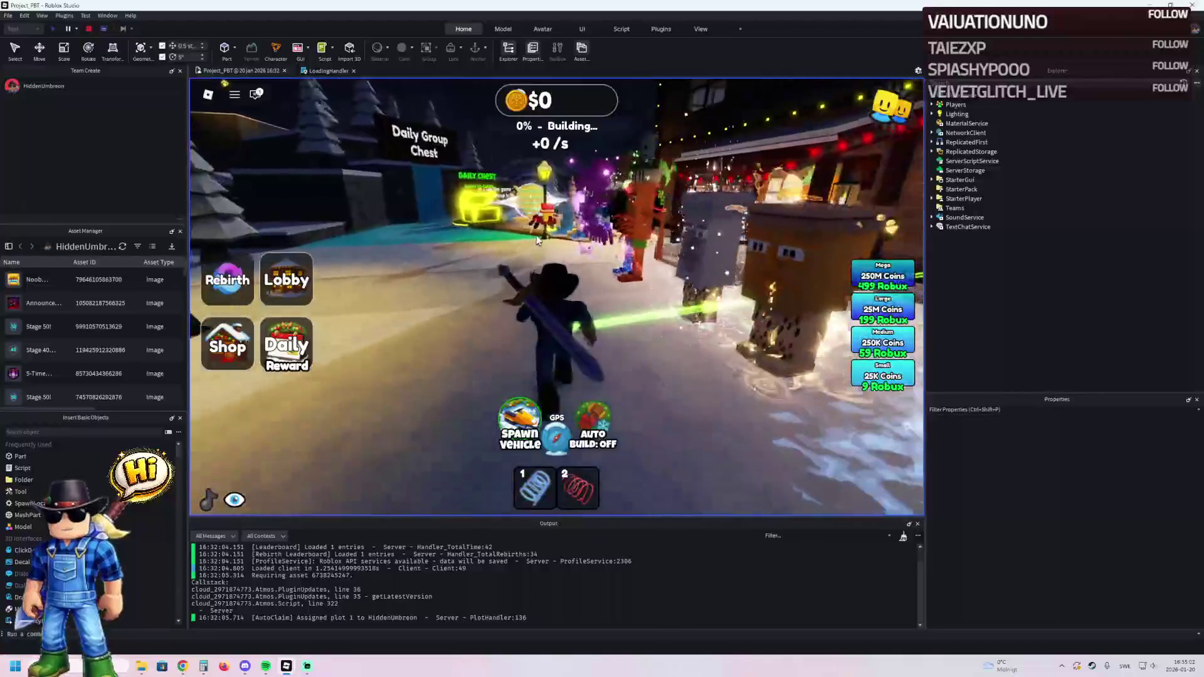
key(w)
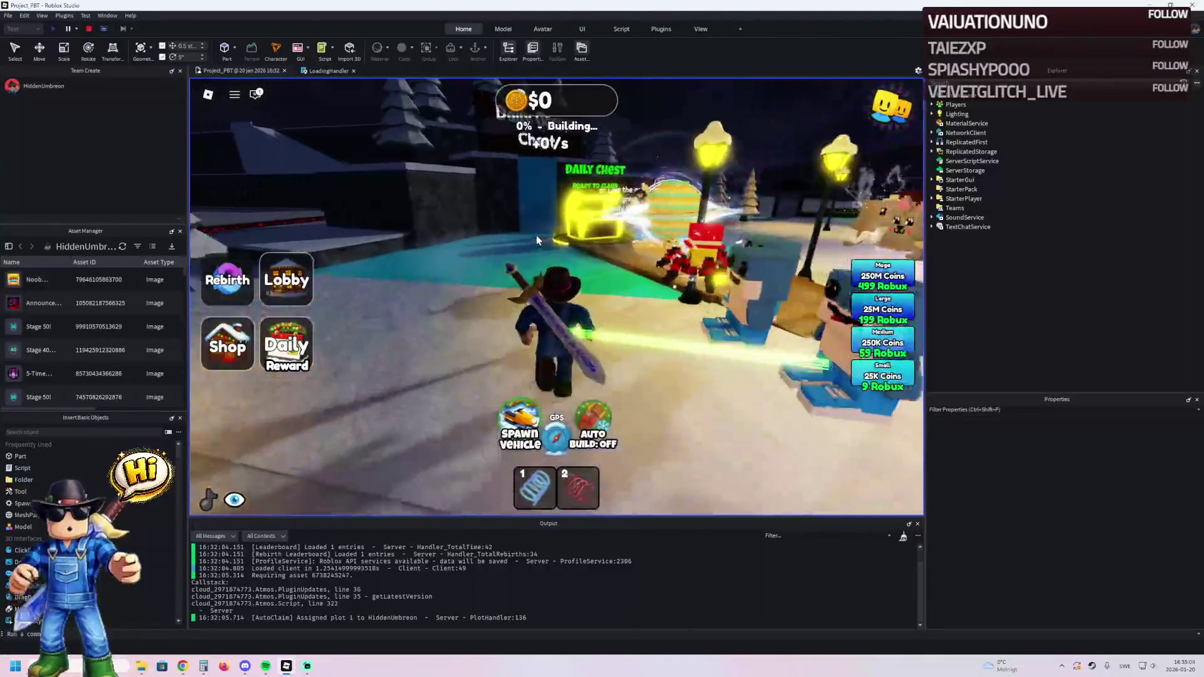
key(w)
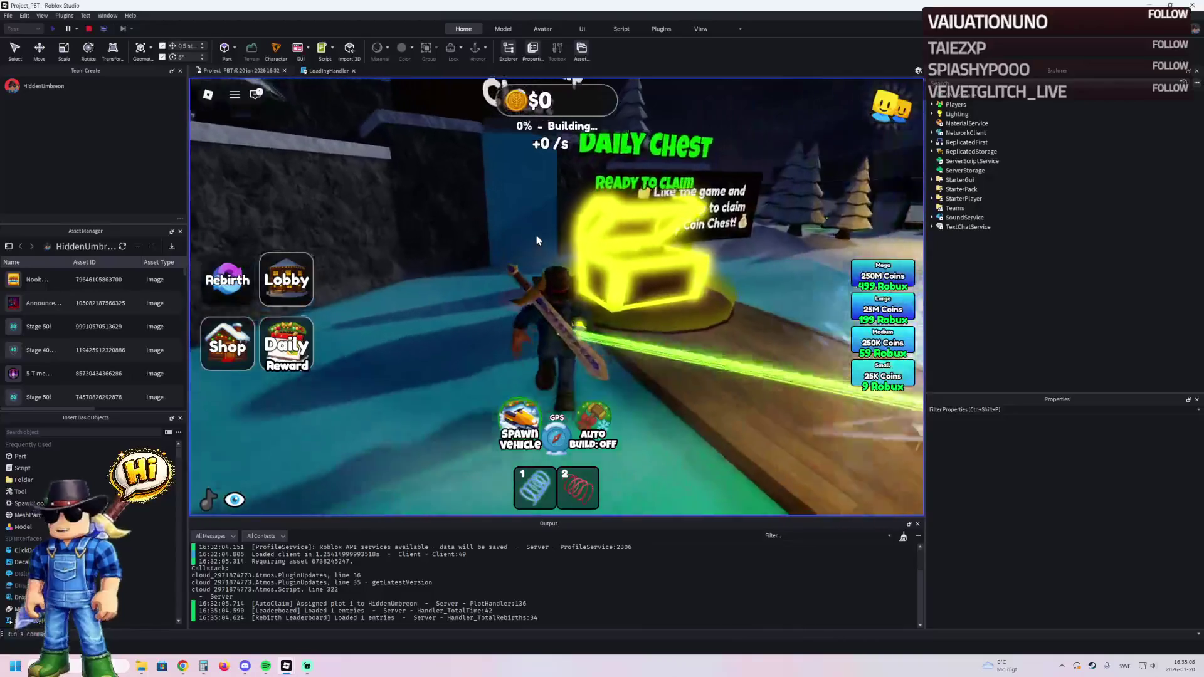
key(w)
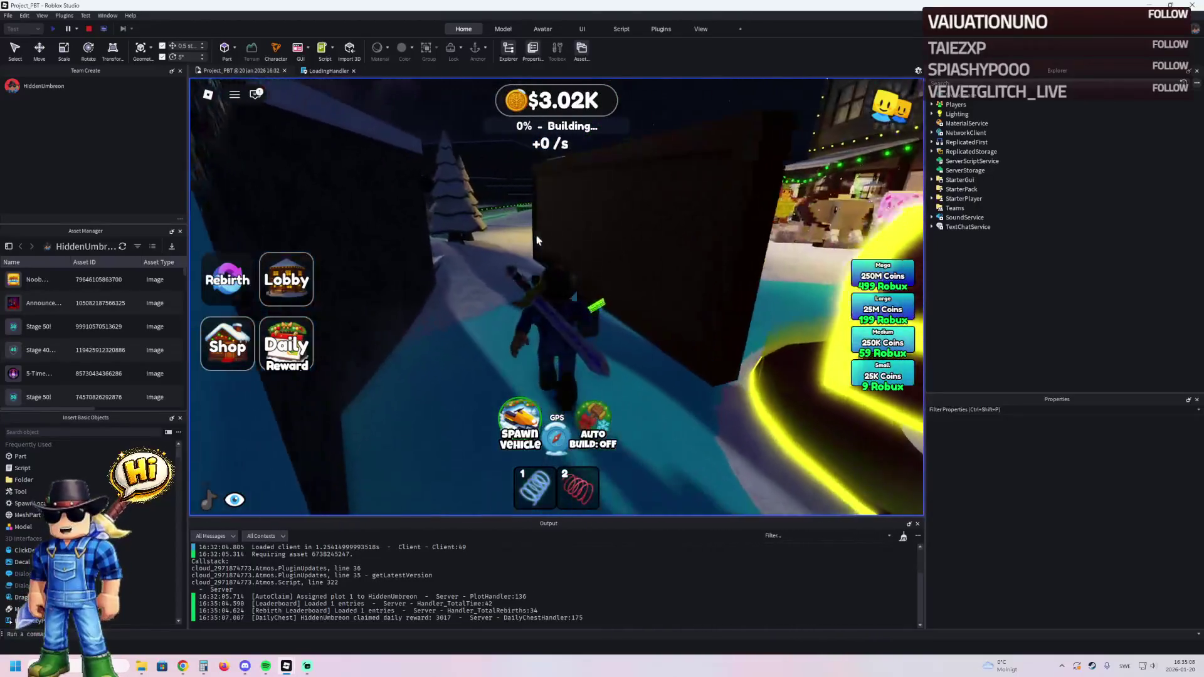
- Head back along the path toward the town lamp post with the character in view
key(w)
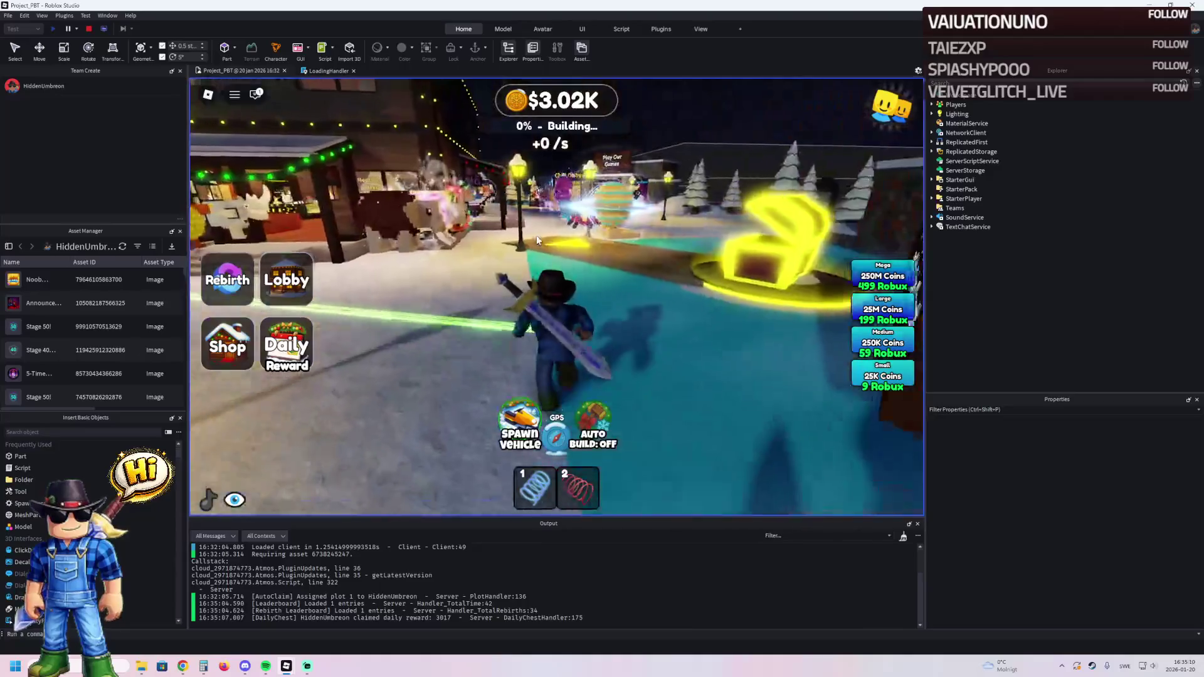
key(w)
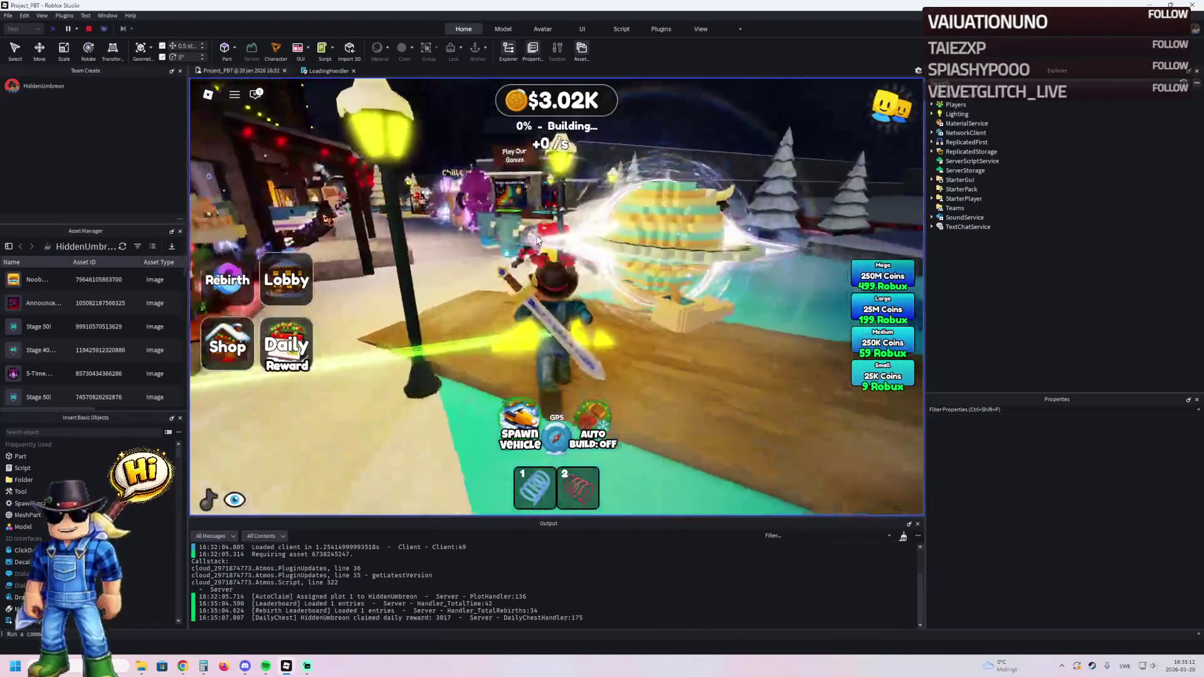
key(w)
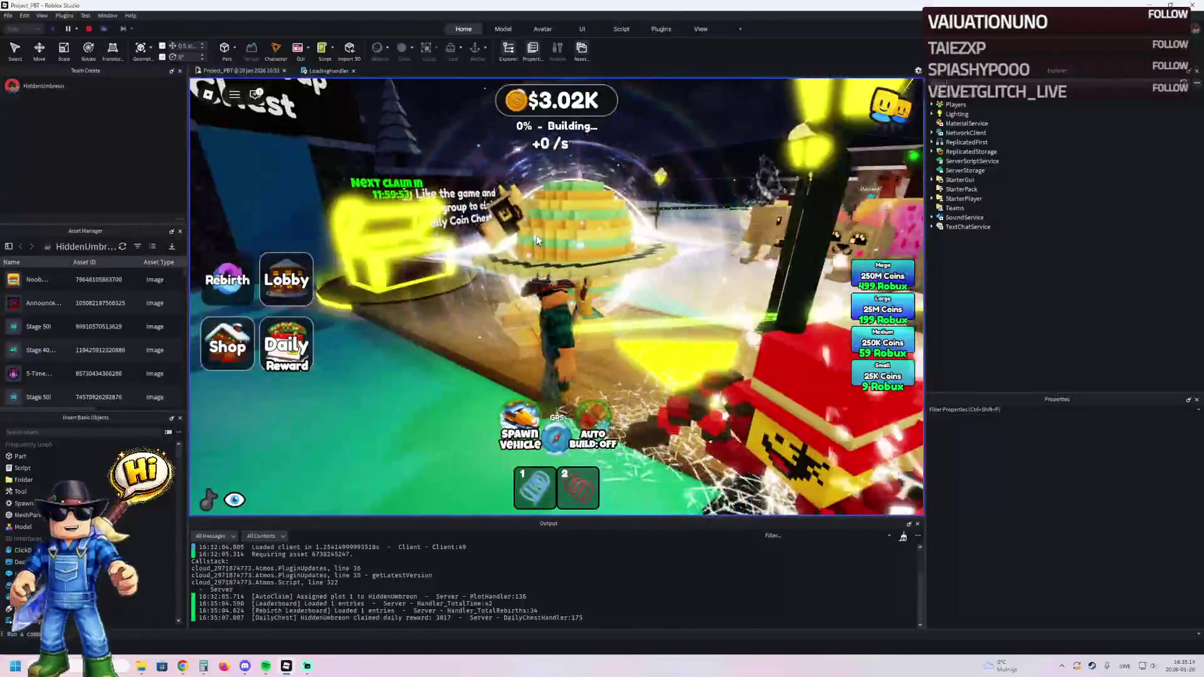
key(w)
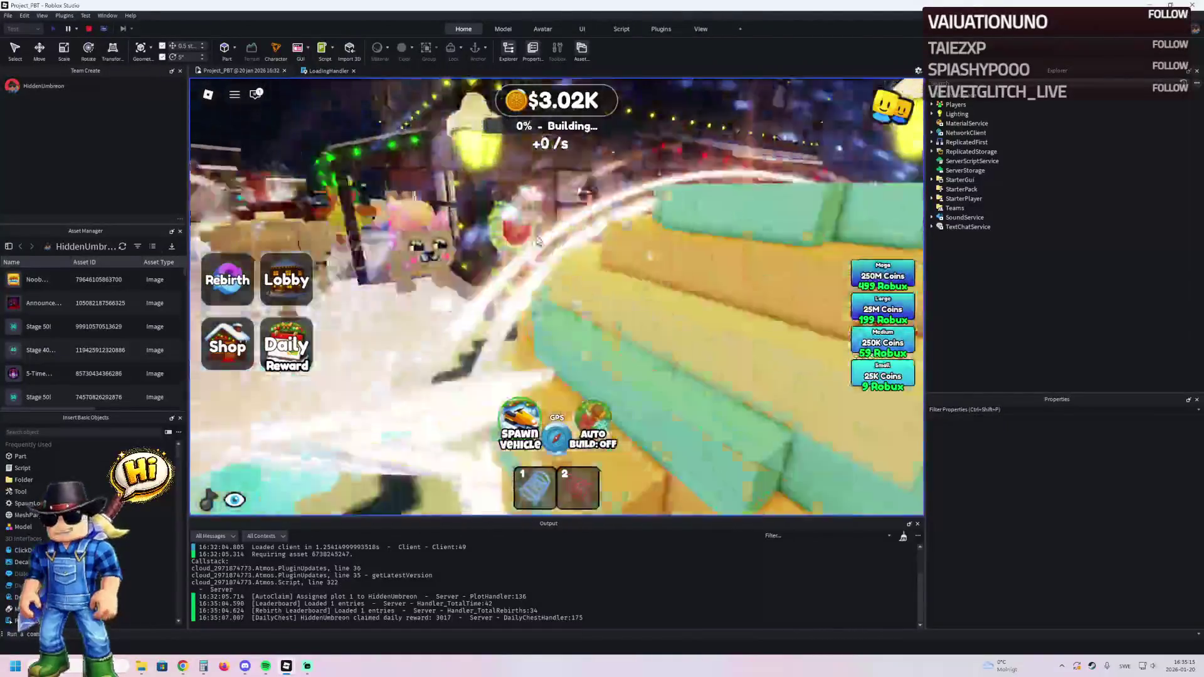
key(w)
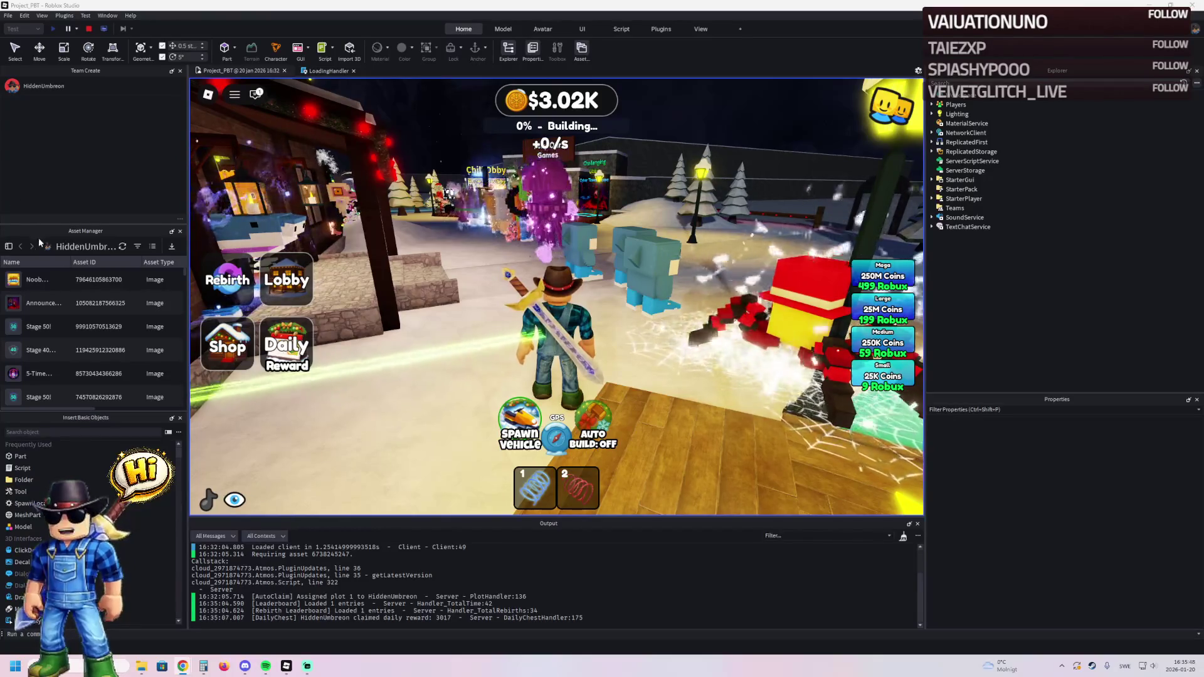
- Walk the character past the Play Our Games buildings toward the snowy tree and follow the path
key(w)
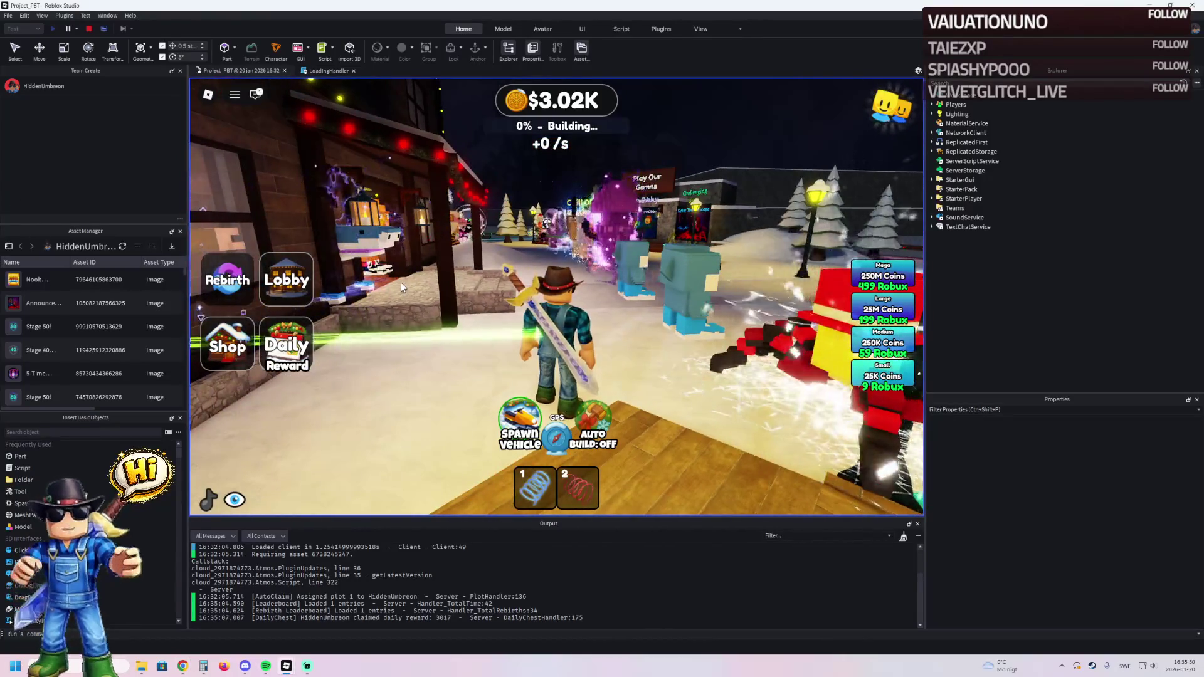
key(w)
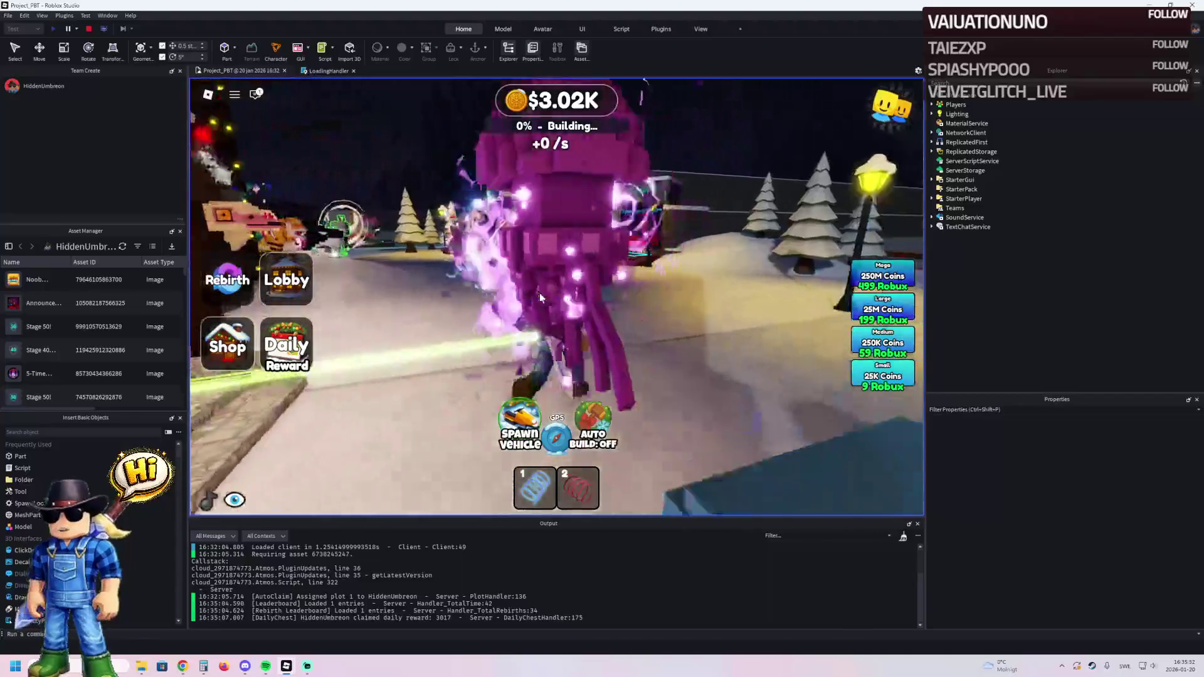
key(w)
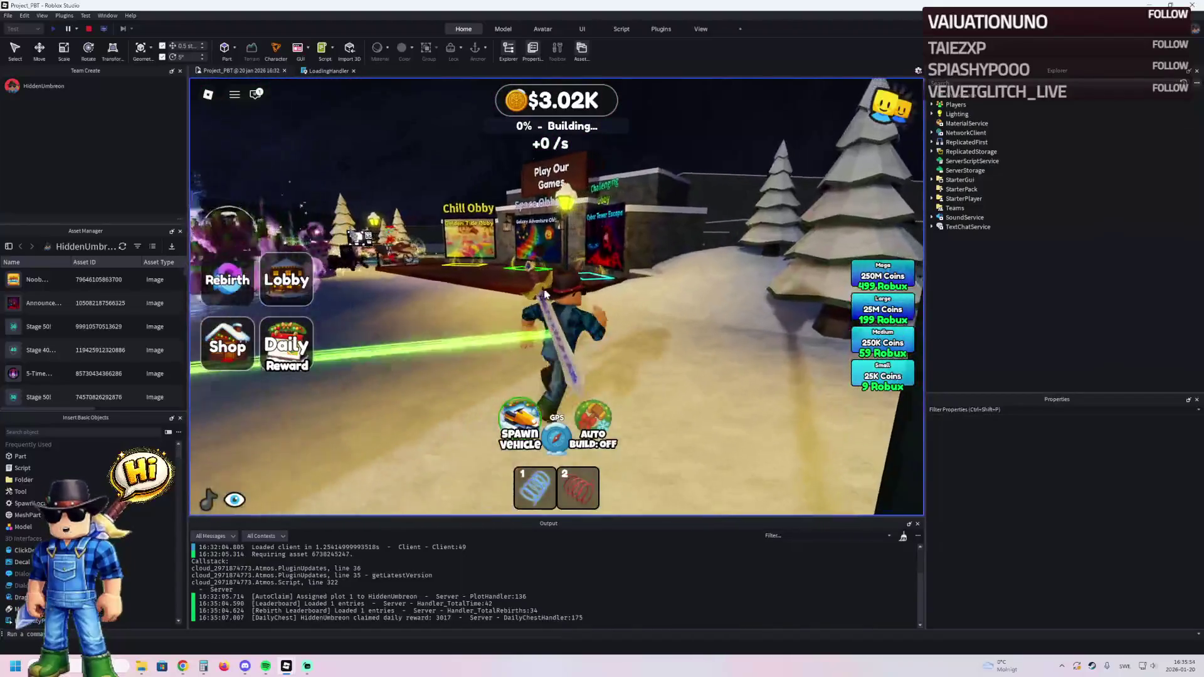
key(w)
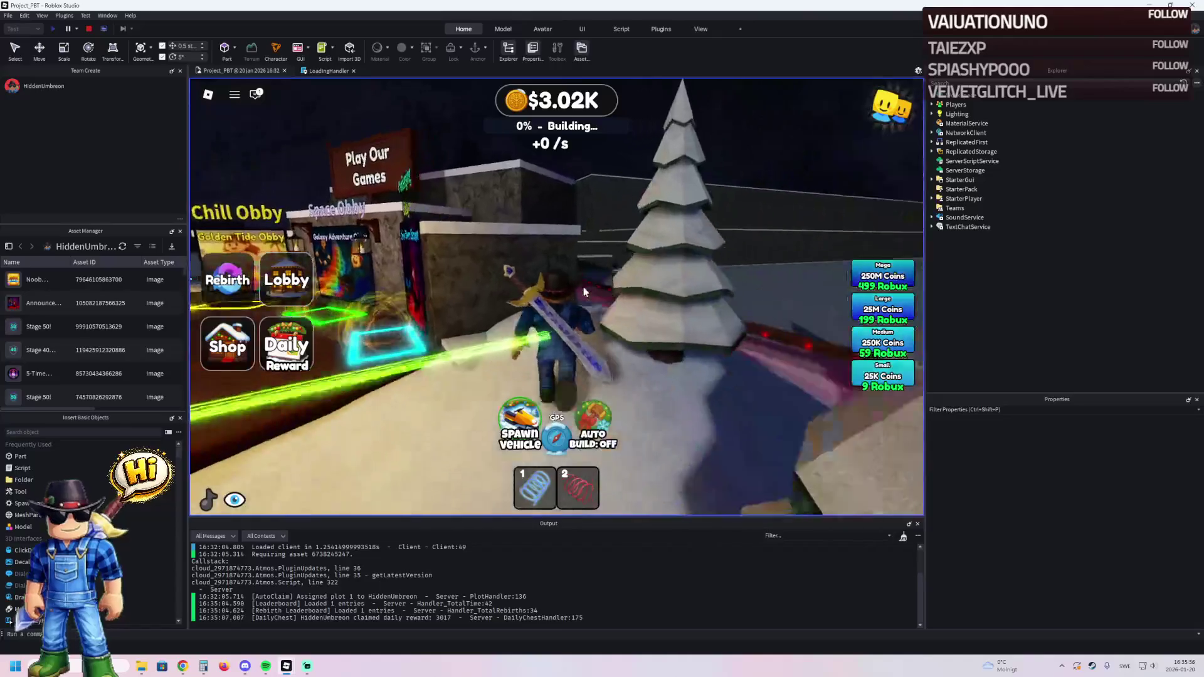
key(a)
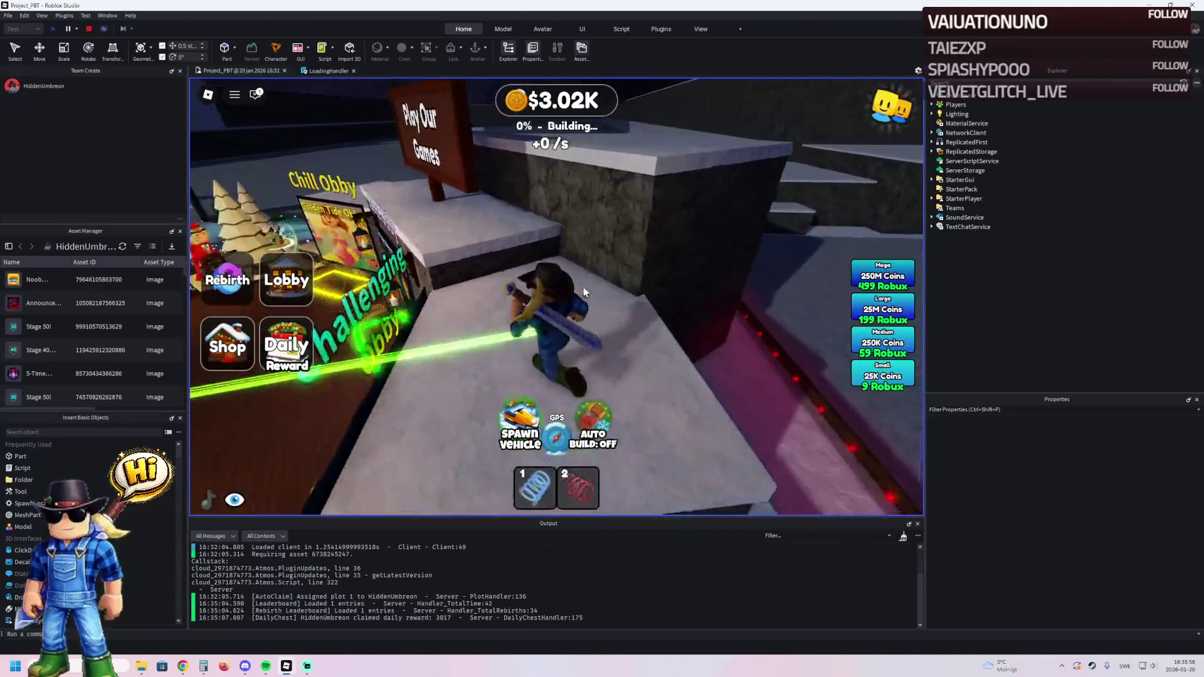
- Jump onto the wall, walk along the wall tops, and drop to the snowy ground
key(w)
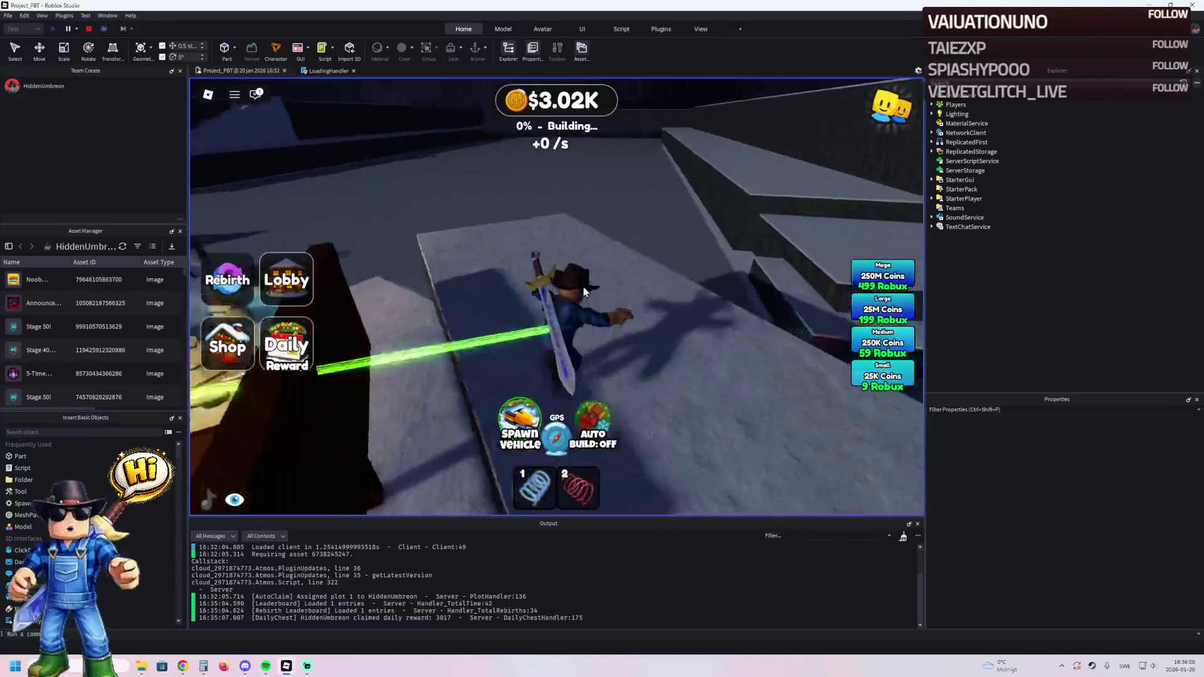
key(space)
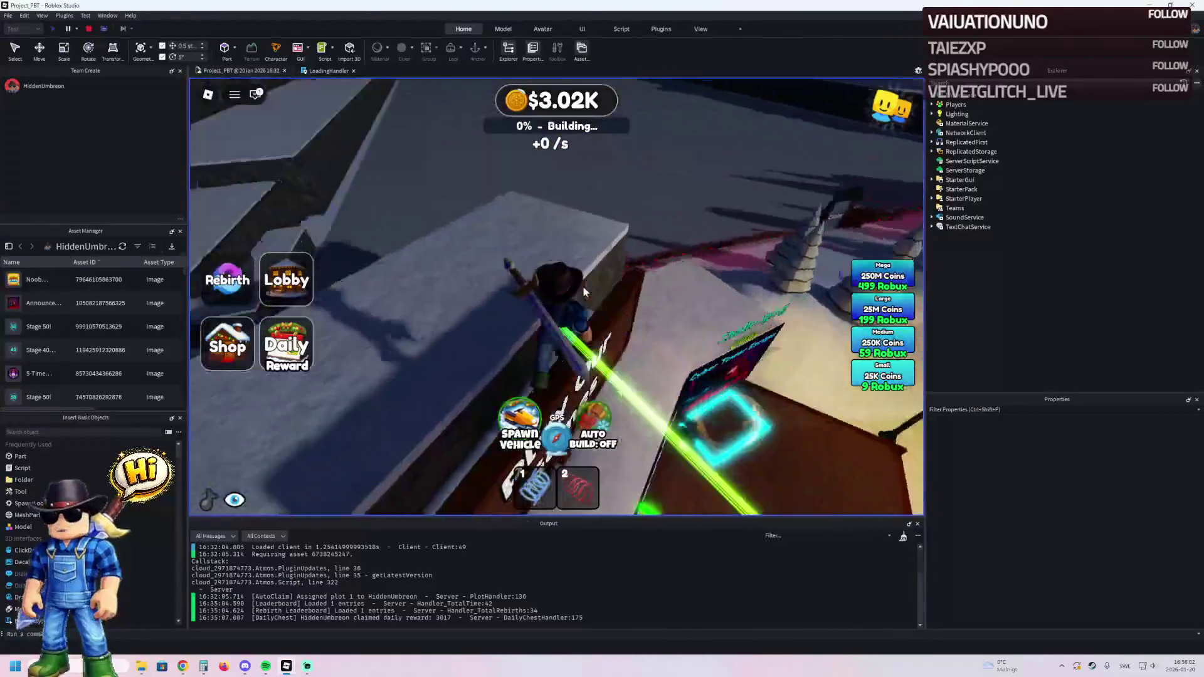
key(w)
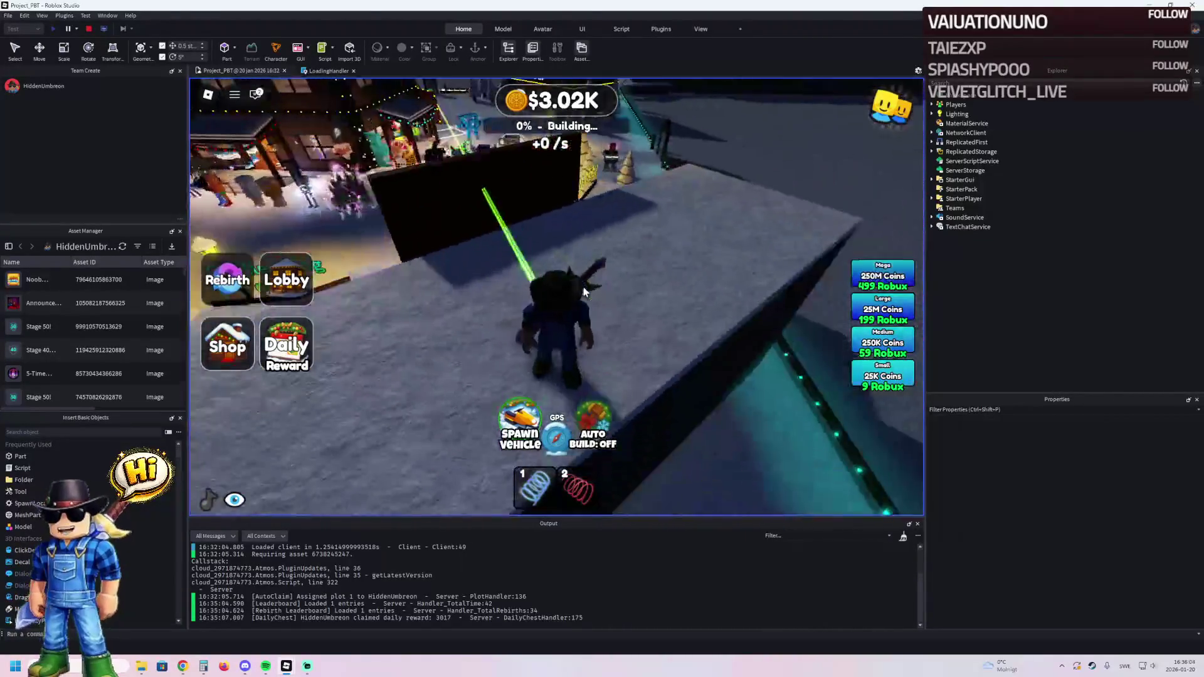
key(w)
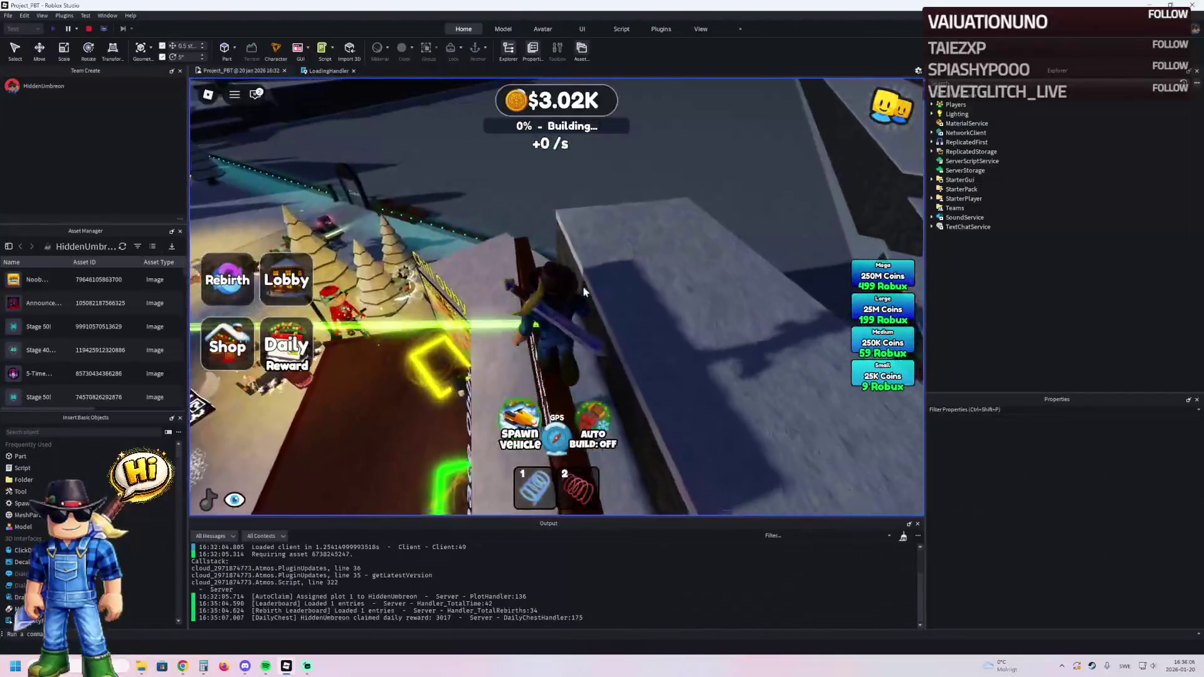
key(w)
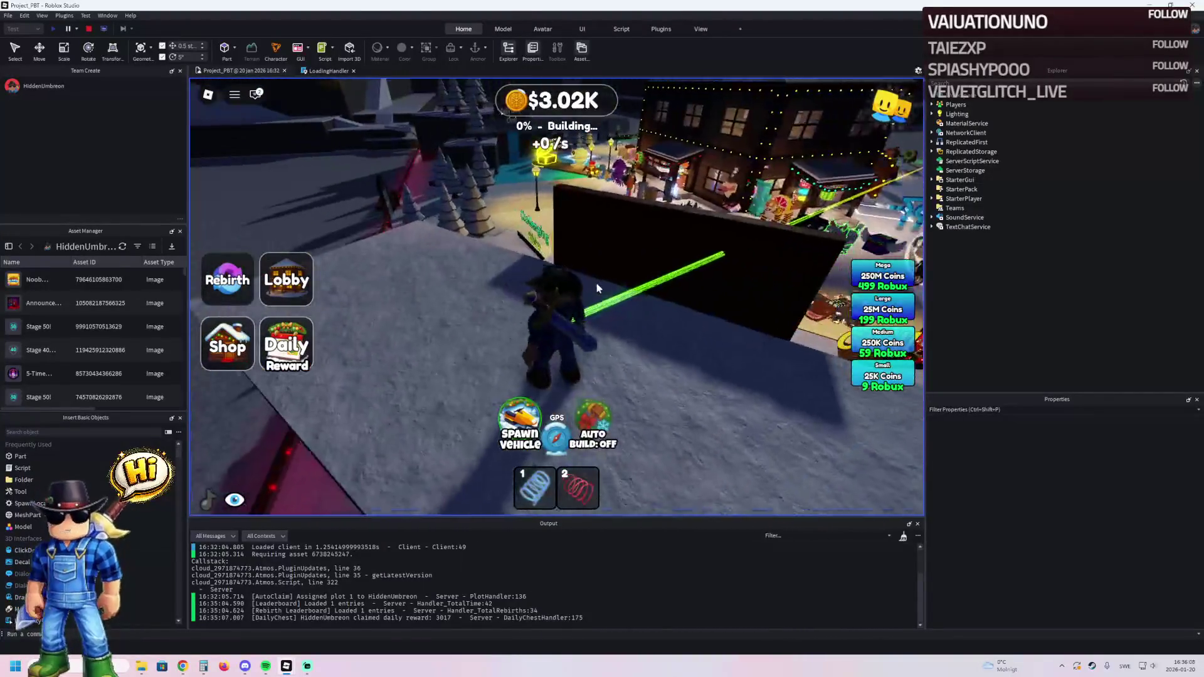
key(w)
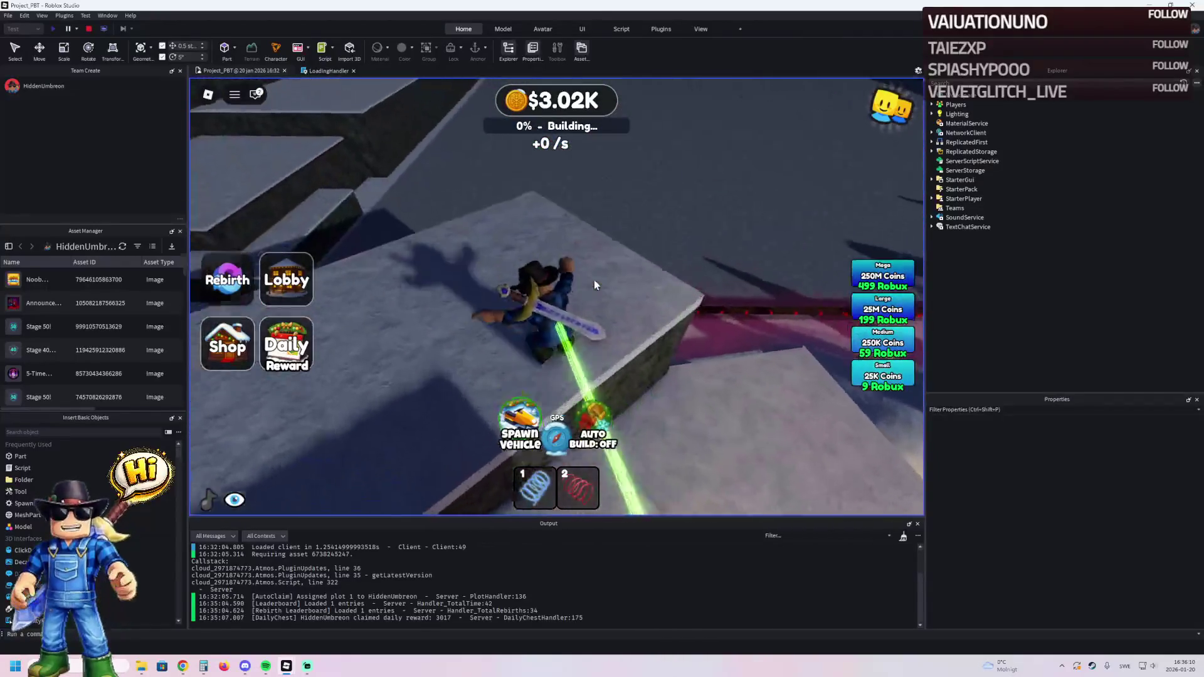
key(w)
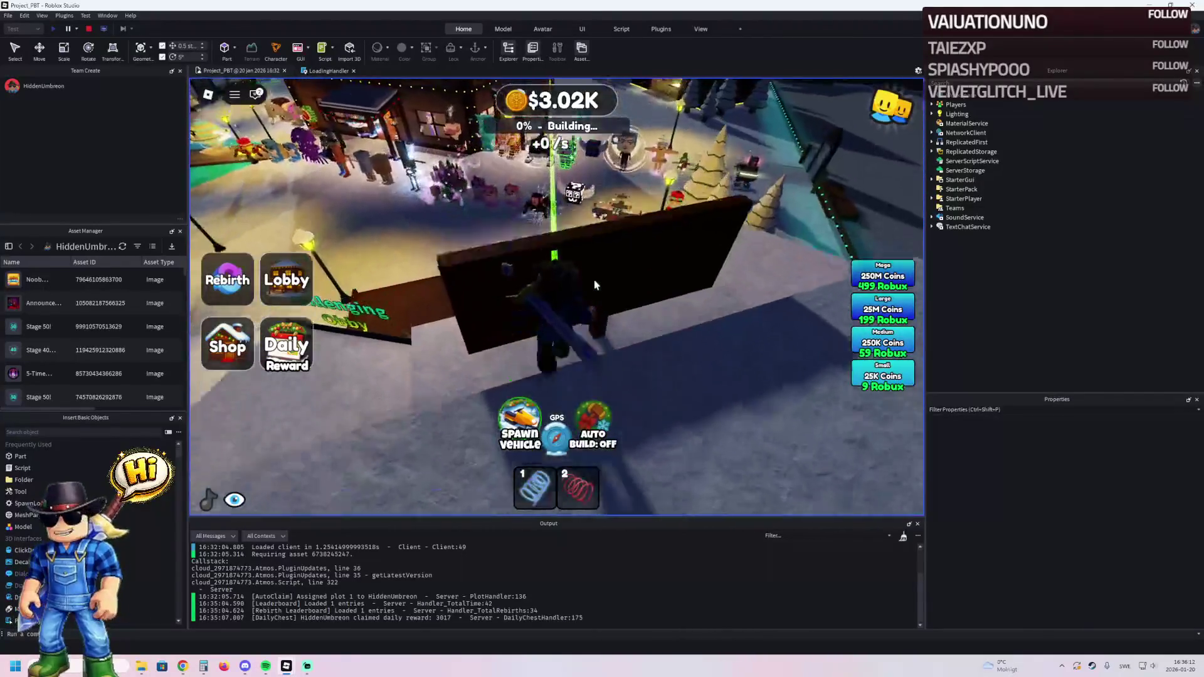
key(w)
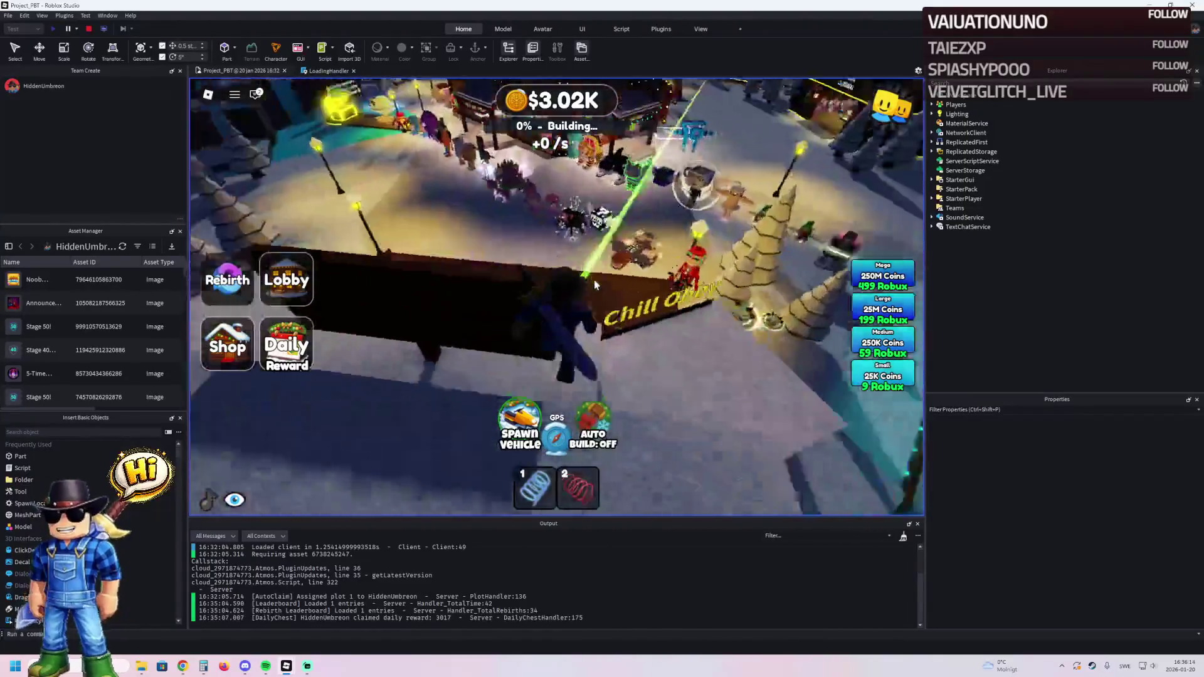
key(w)
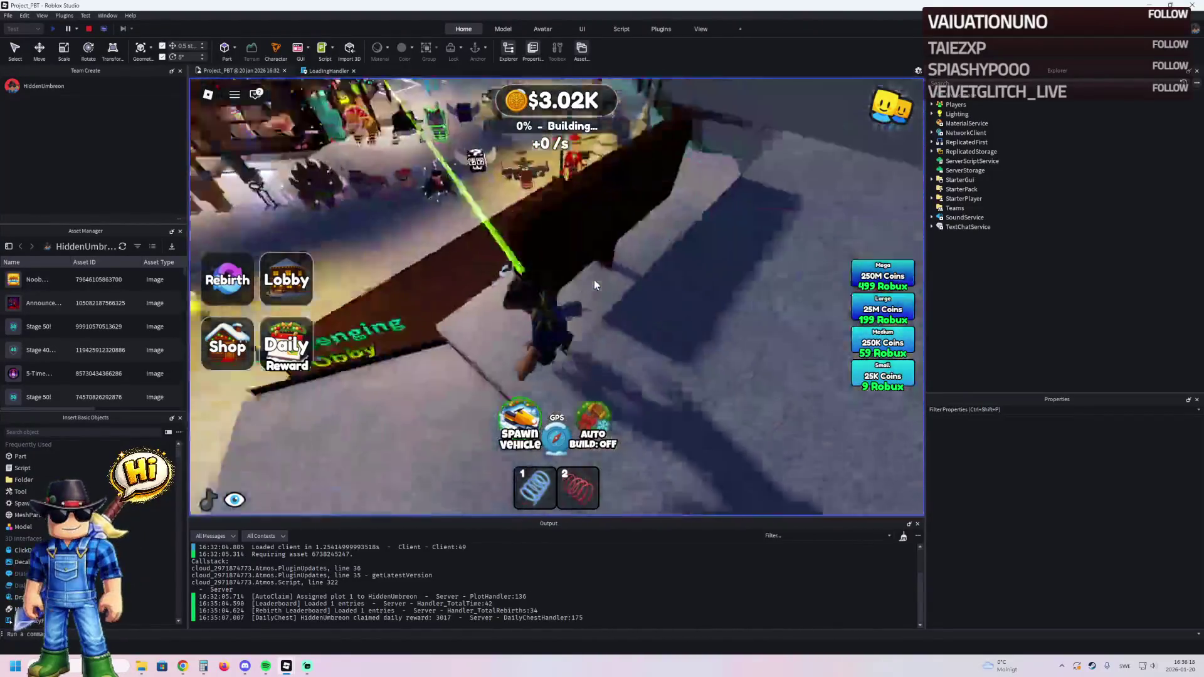
key(w)
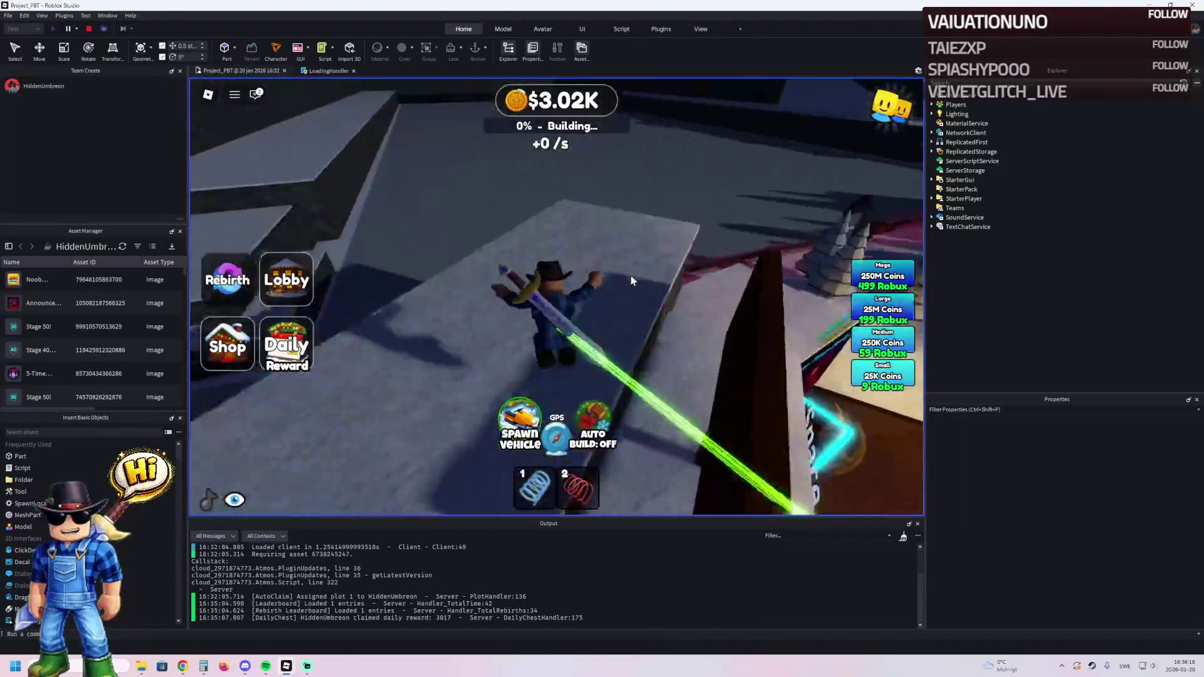
- Climb the snowy and wooden ledges and cross the rooftops above the village
key(w)
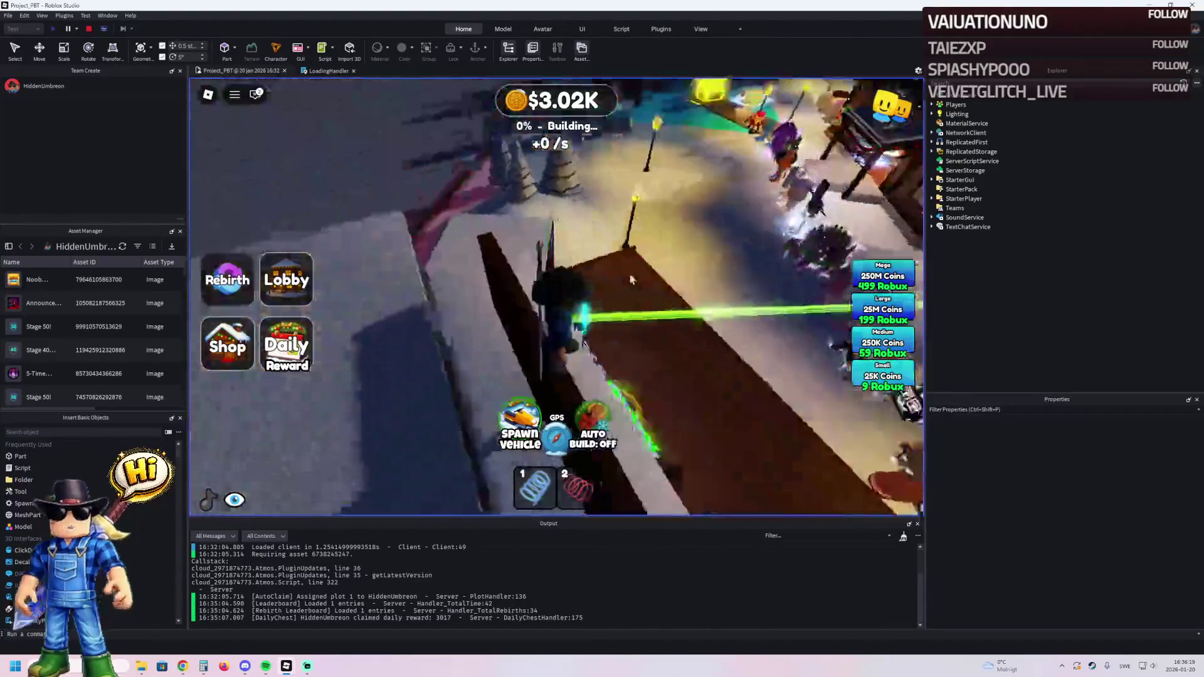
key(w)
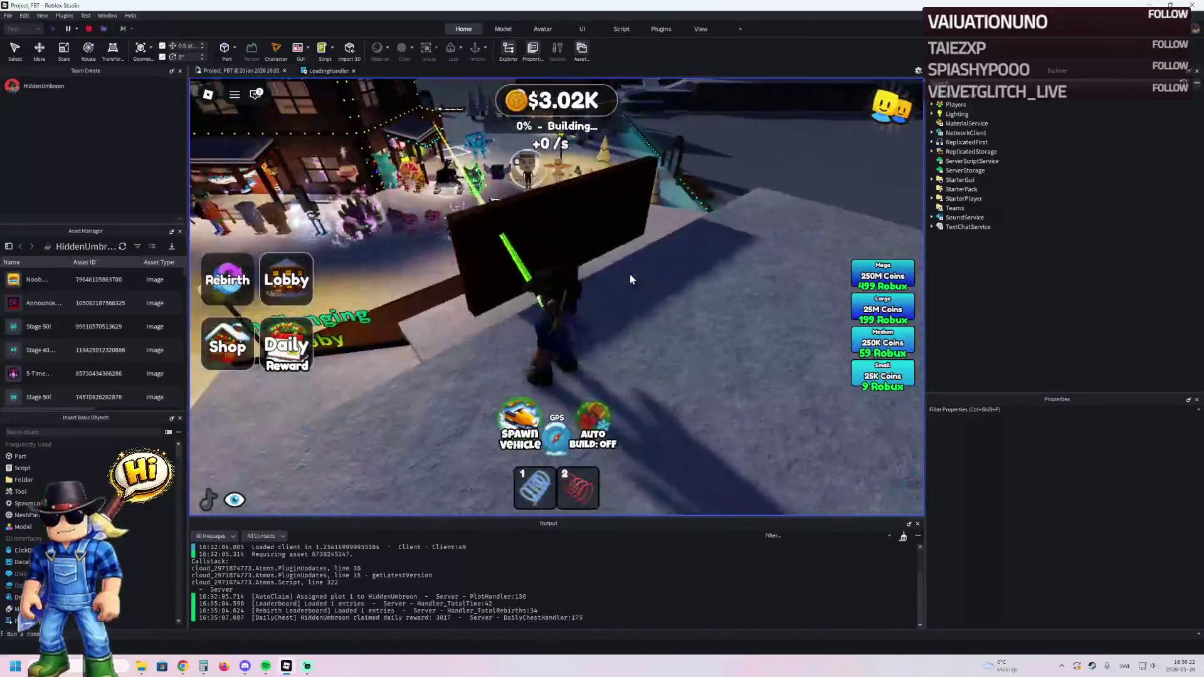
key(w)
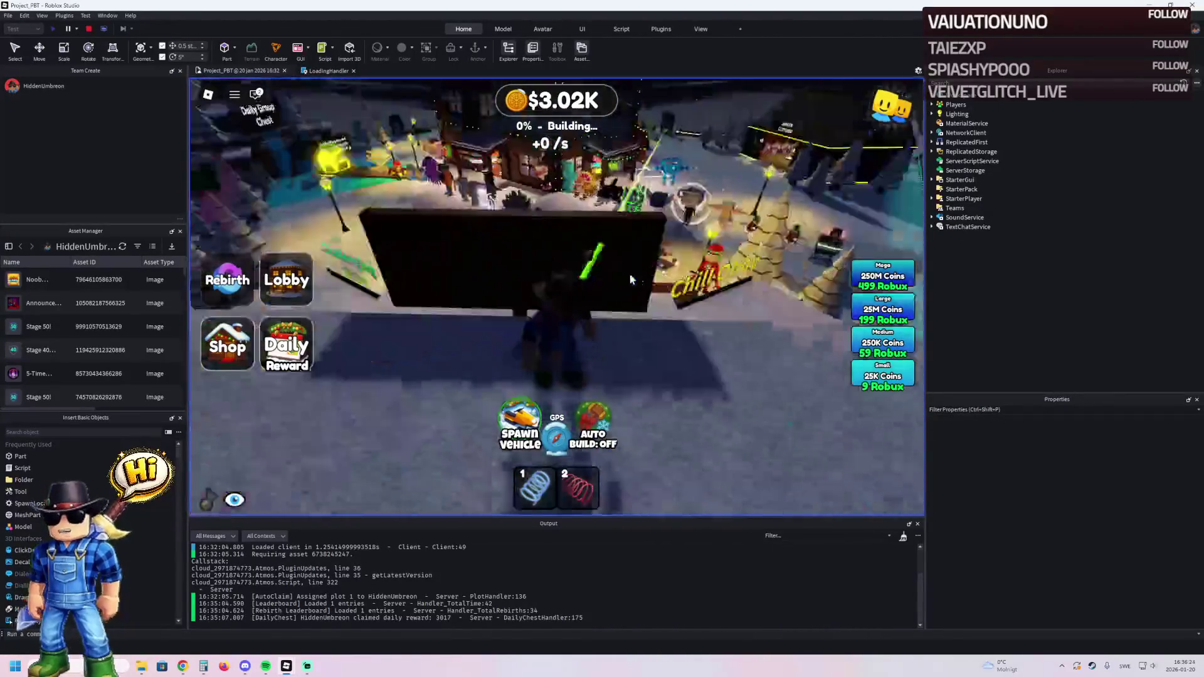
key(w)
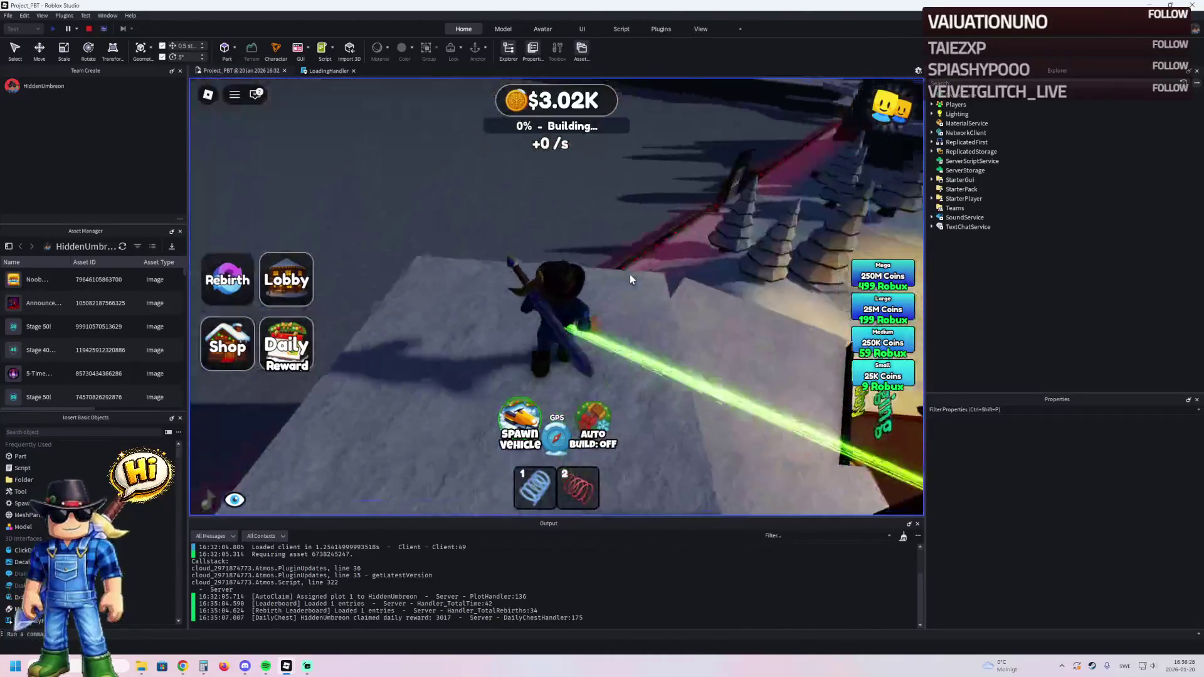
key(w)
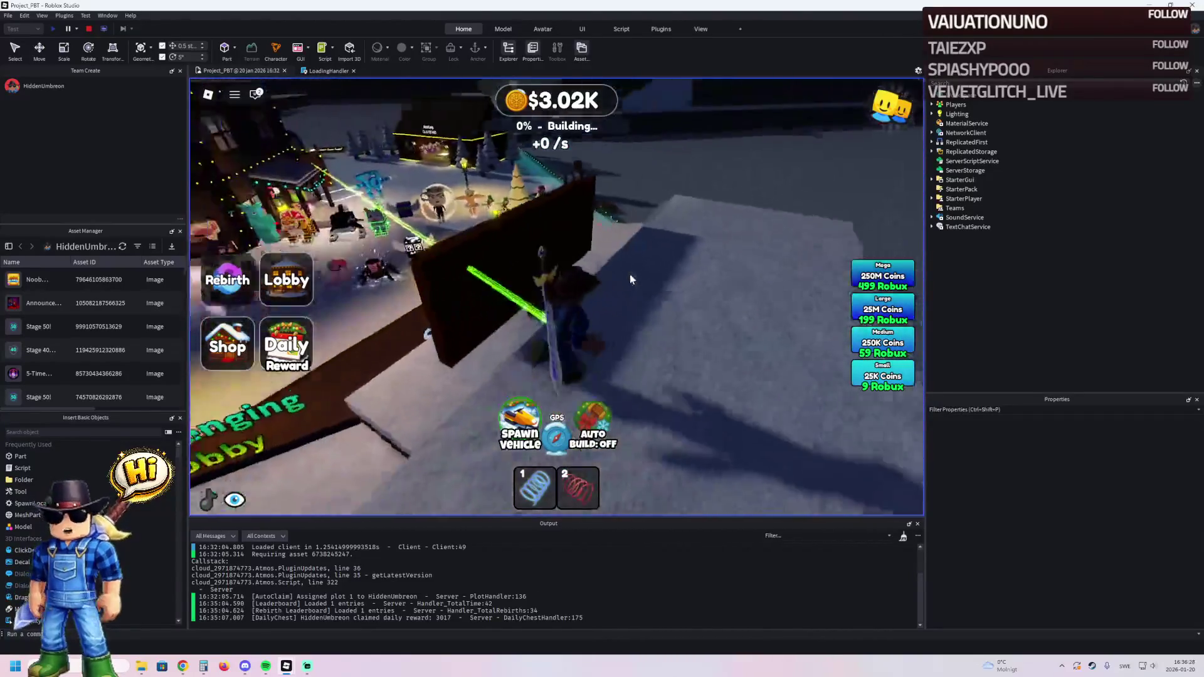
key(w)
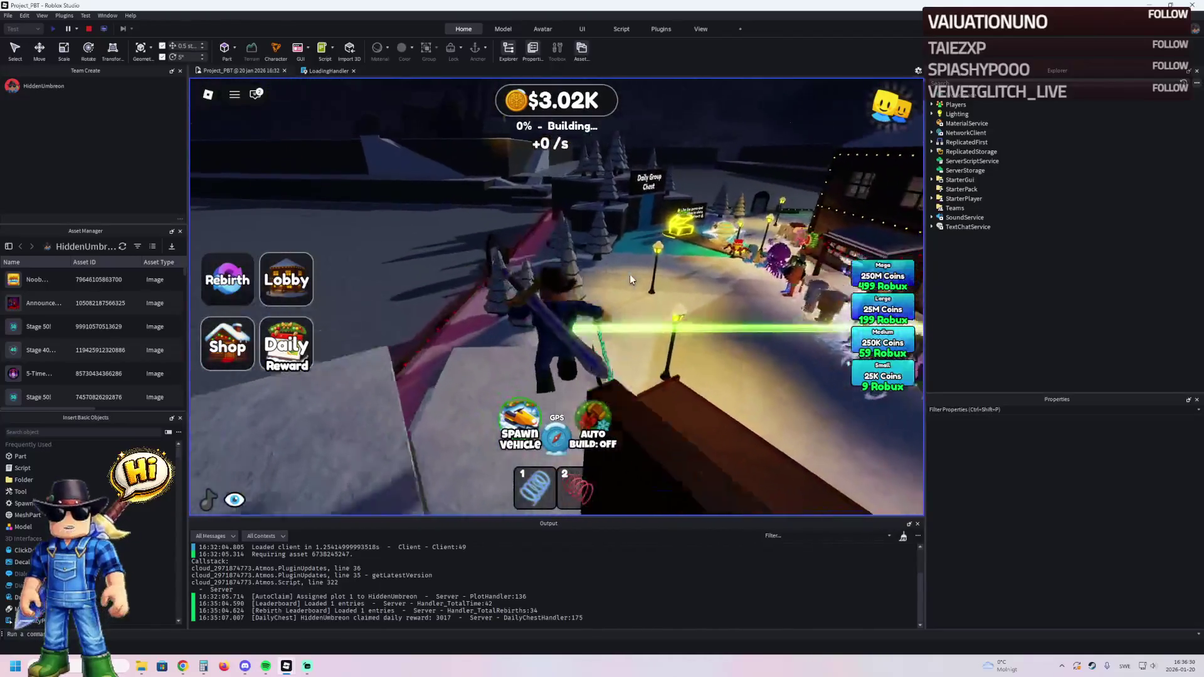
key(w)
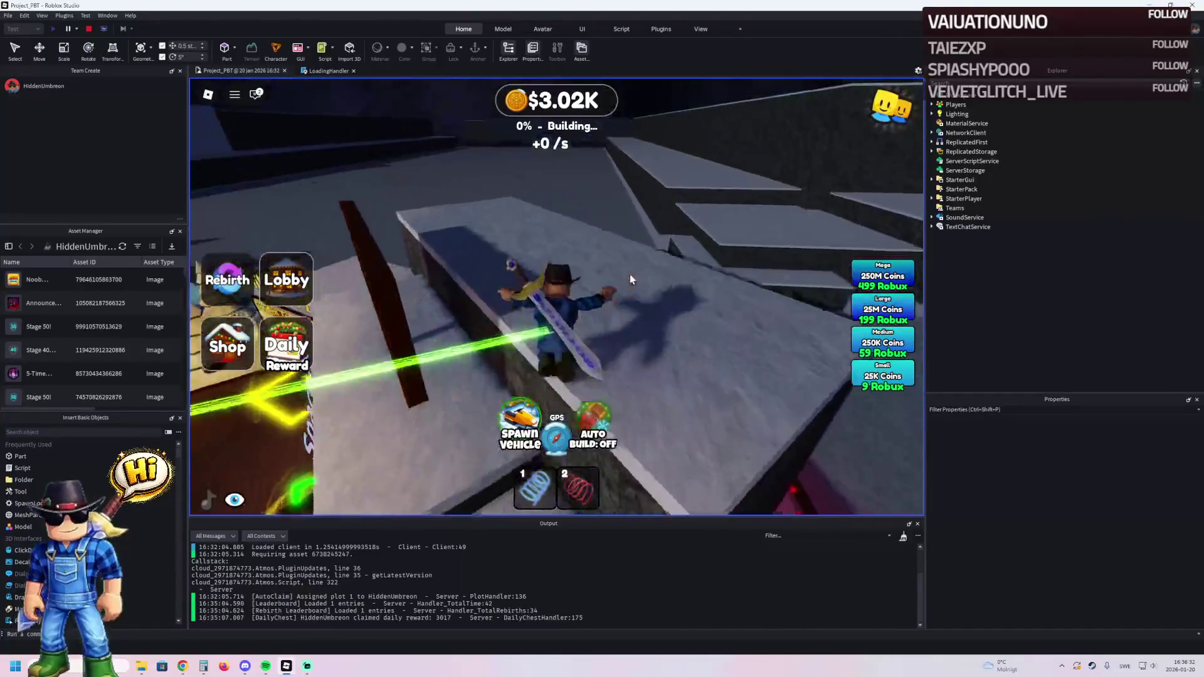
key(w)
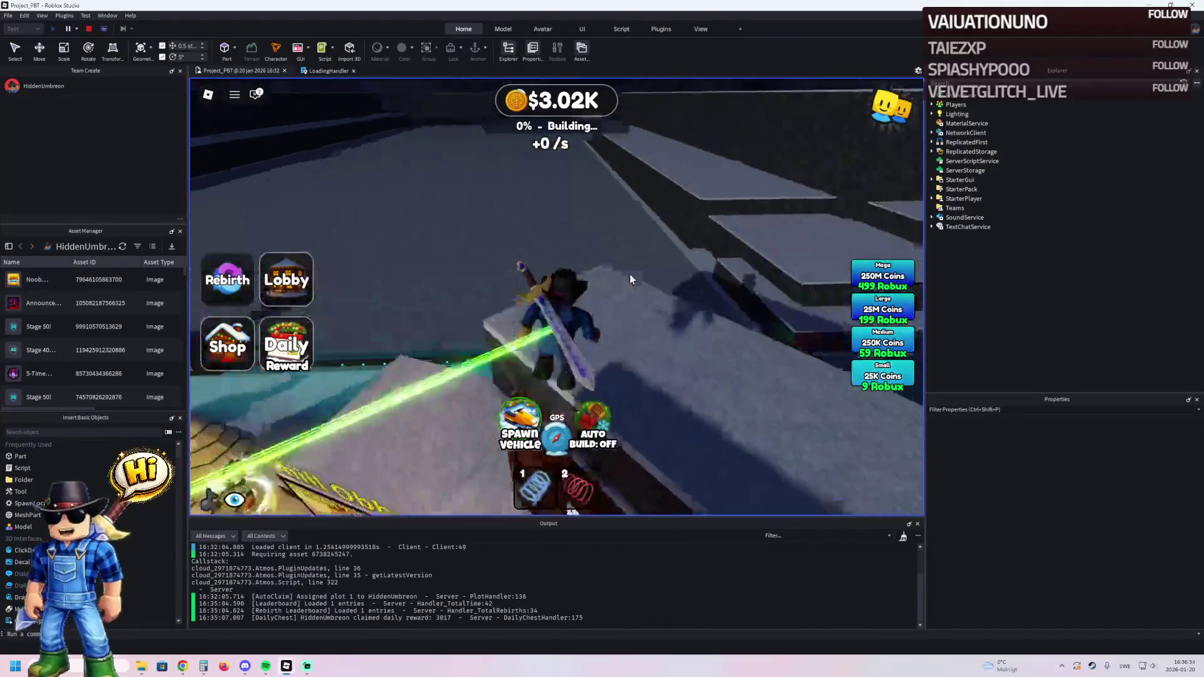
key(w)
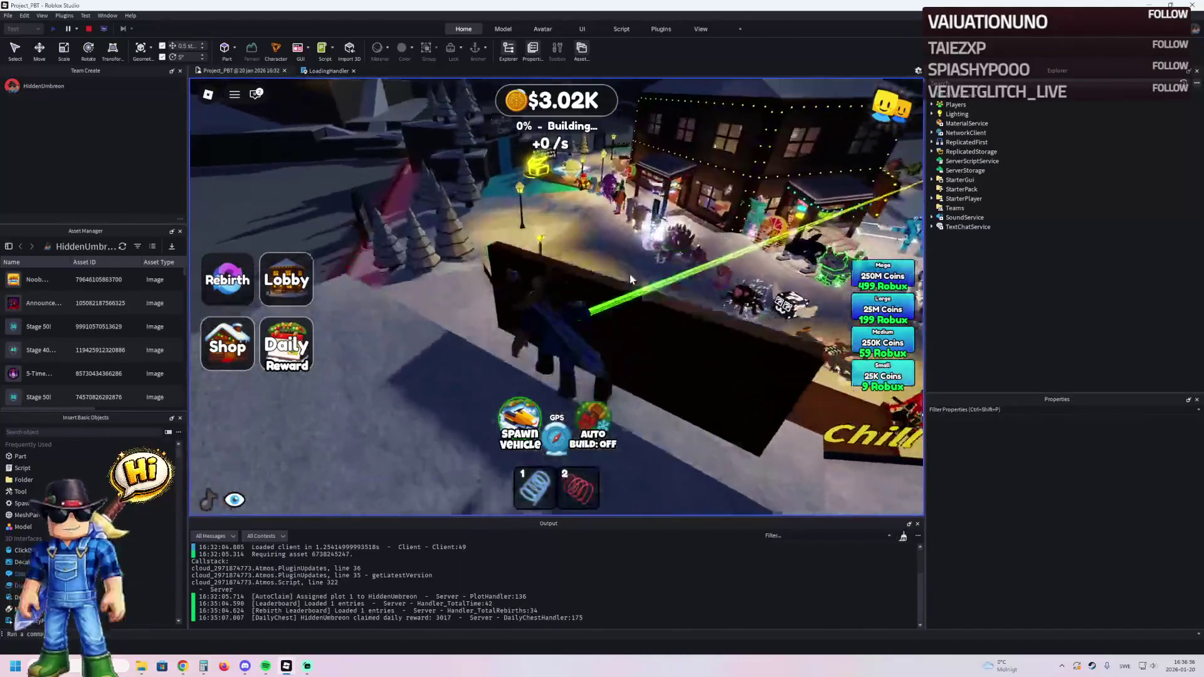
key(w)
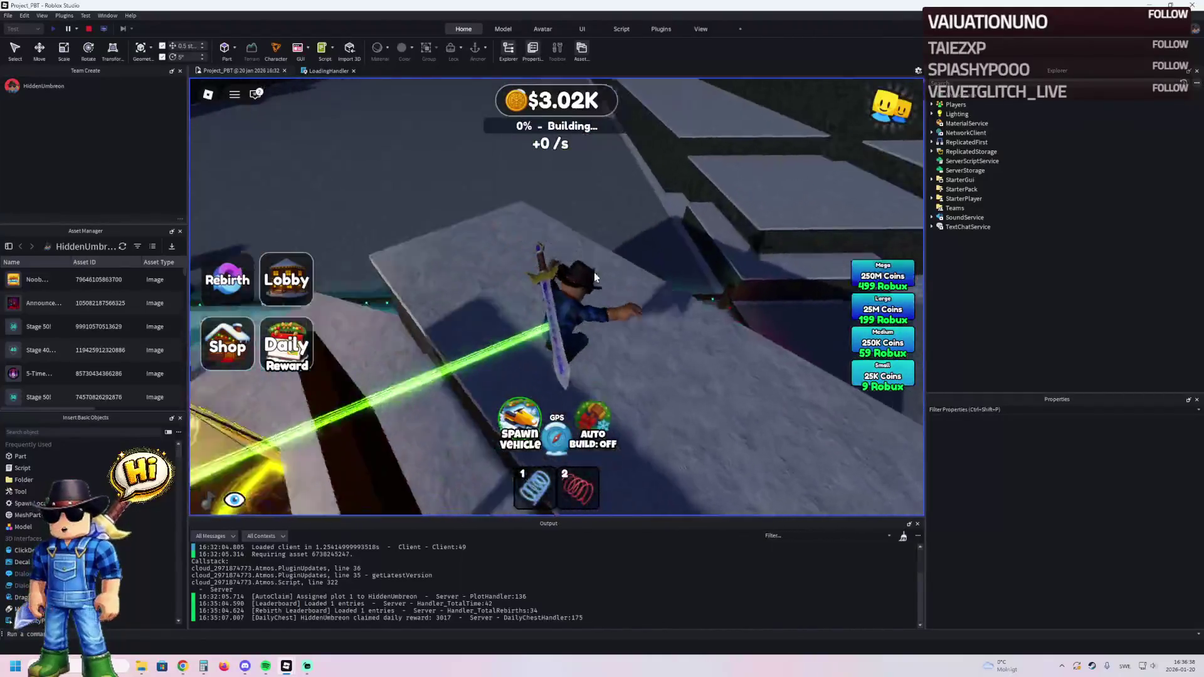
key(w)
- Step down by the sign, run along the wall top, and drop beside the Play Our Games sign
key(w)
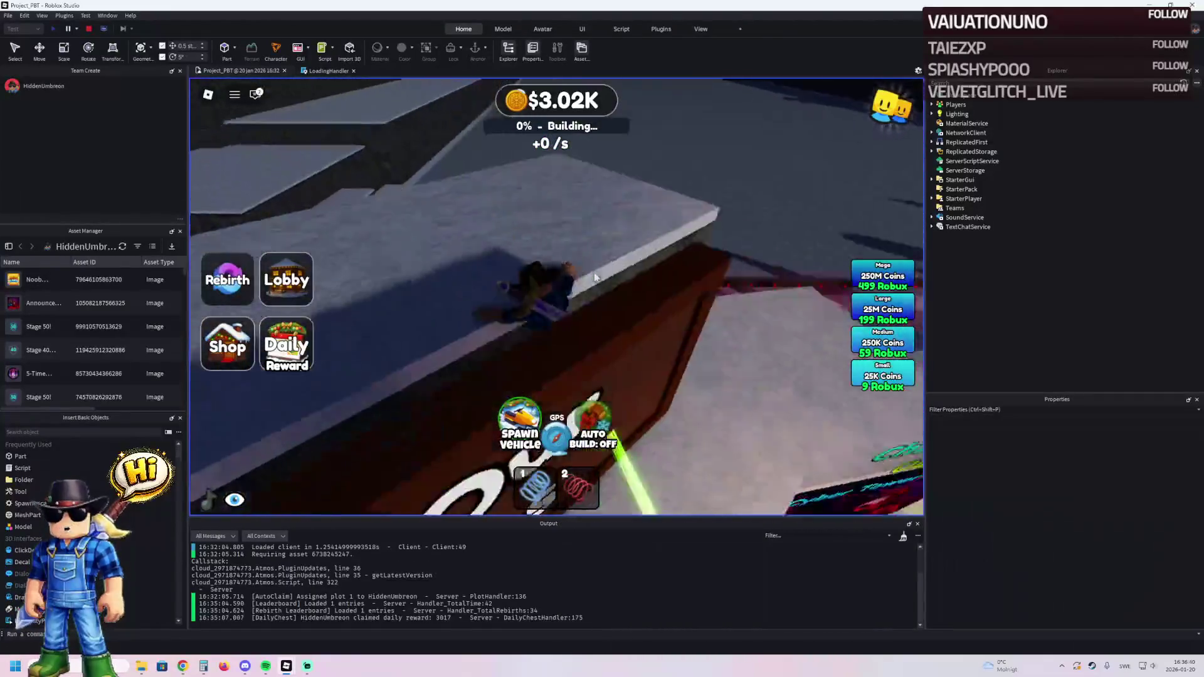
key(w)
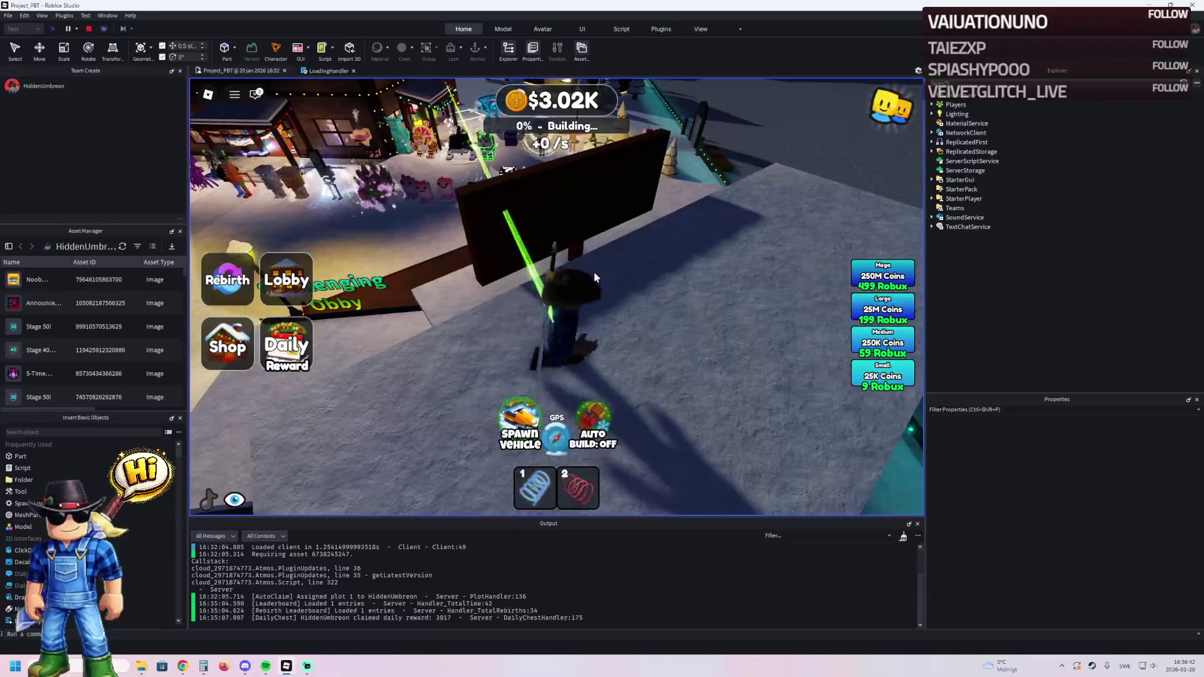
key(w)
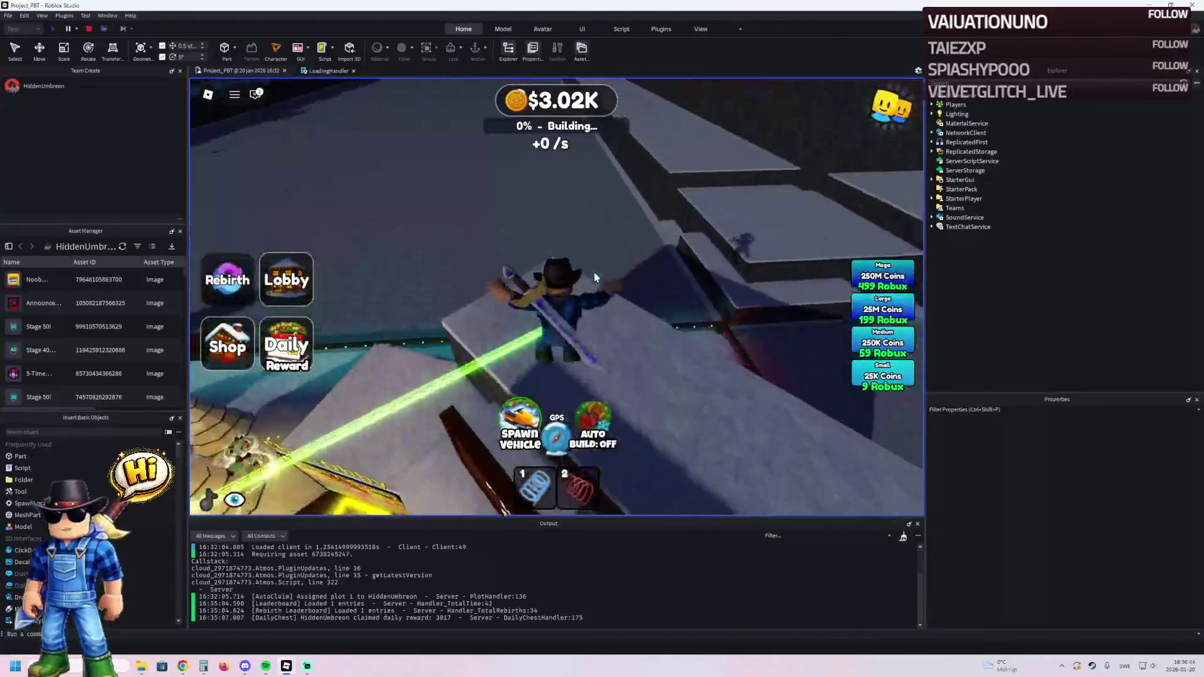
key(w)
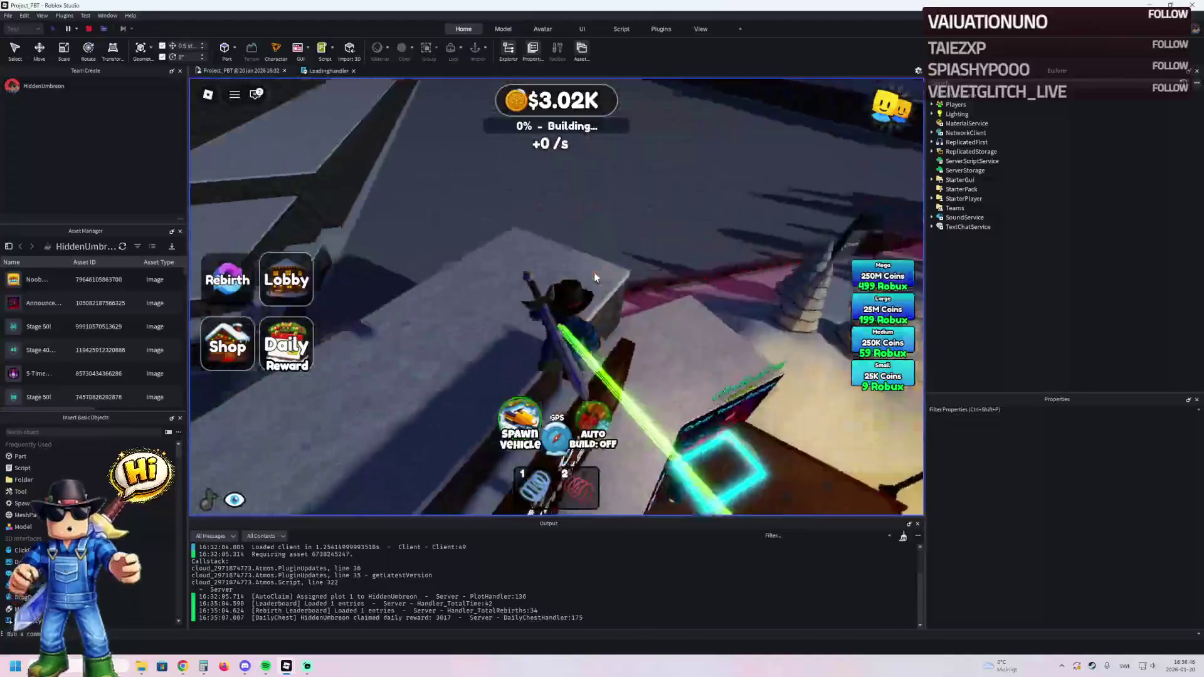
key(w)
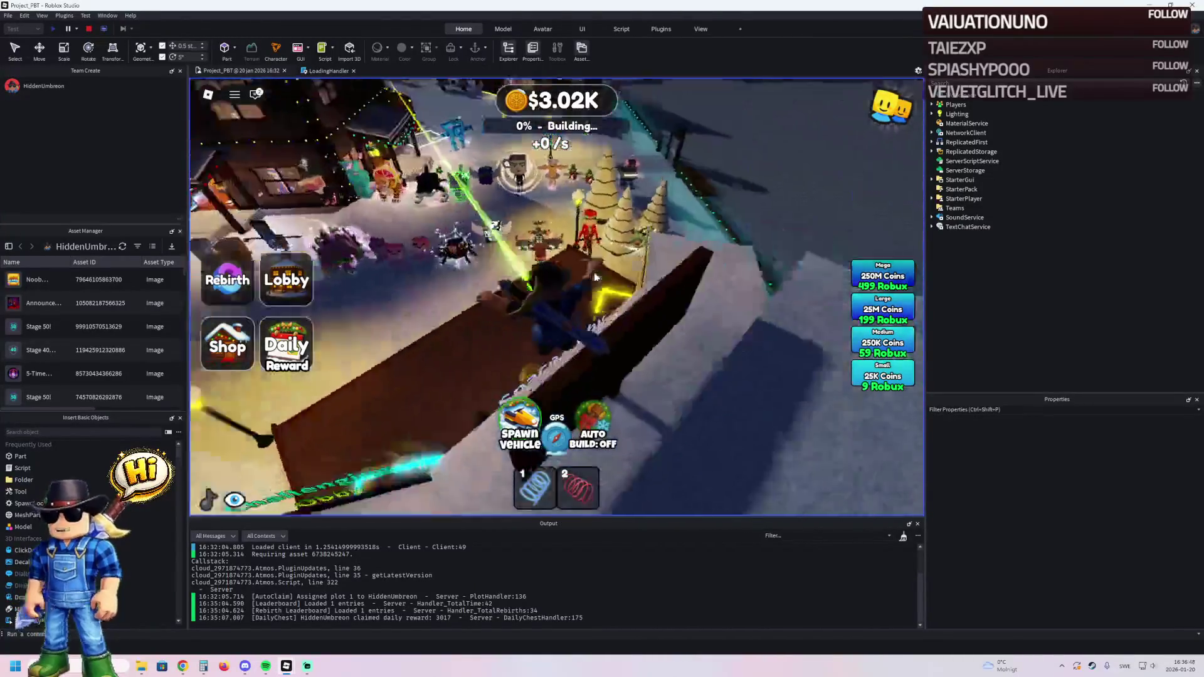
key(w)
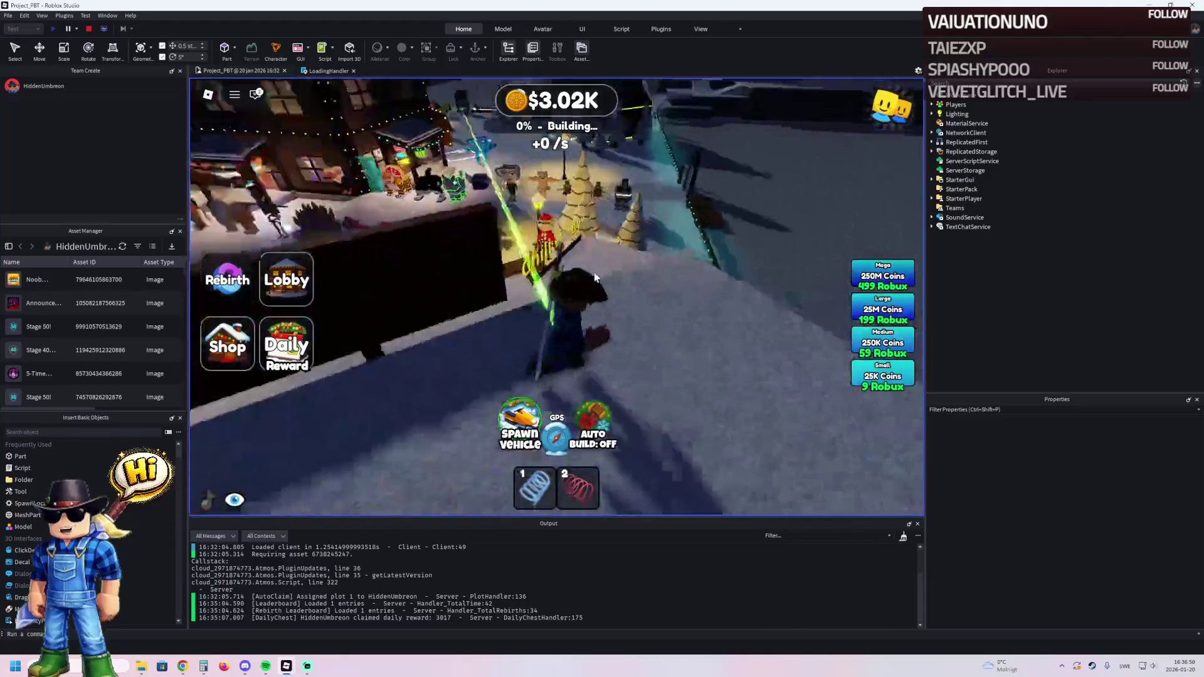
key(w)
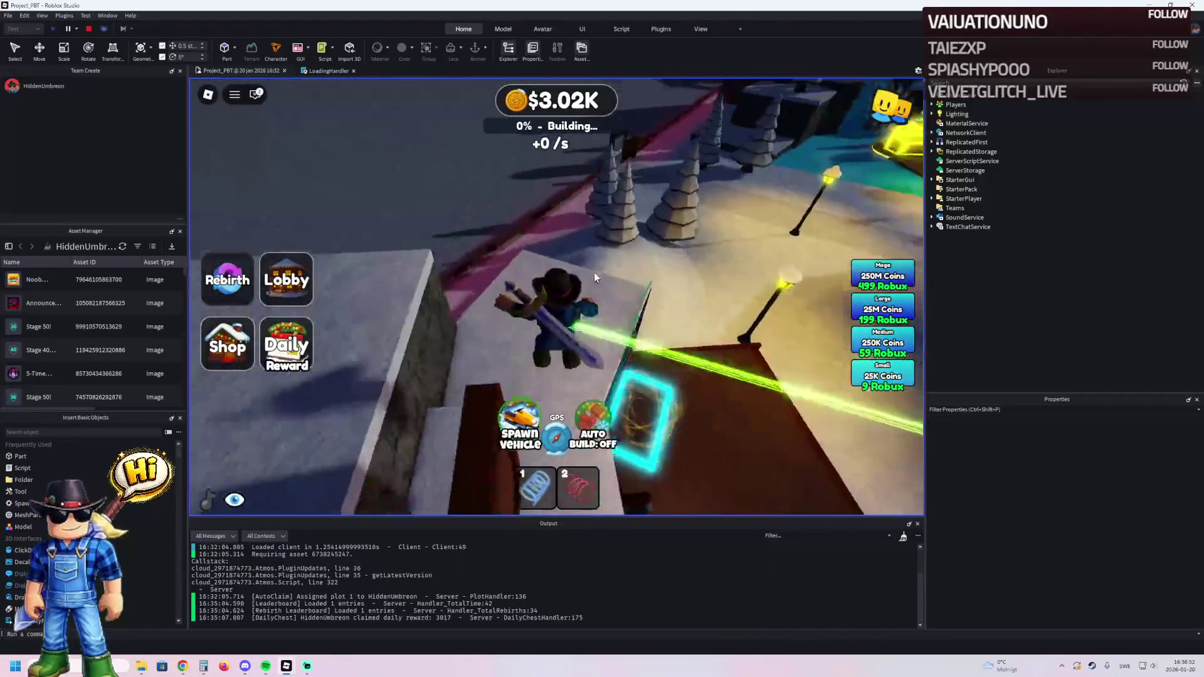
key(w)
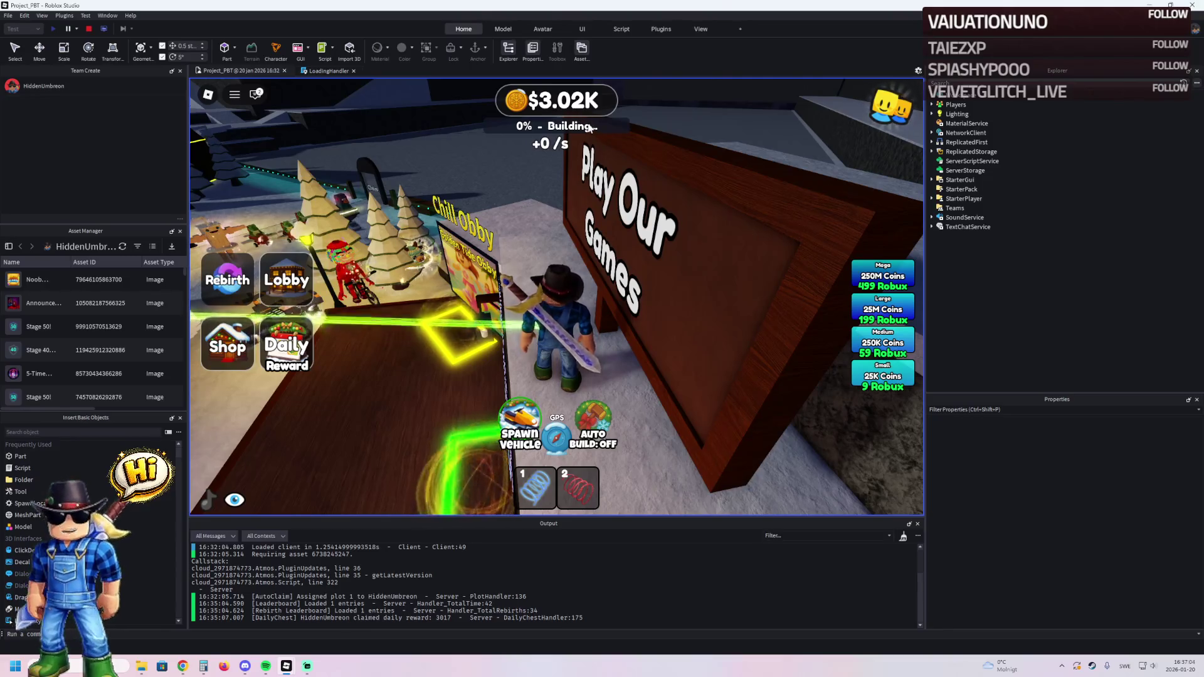
- Run to the Daily Group Chest, out across the snowy street, and open the Daily Rewards panel
key(d)
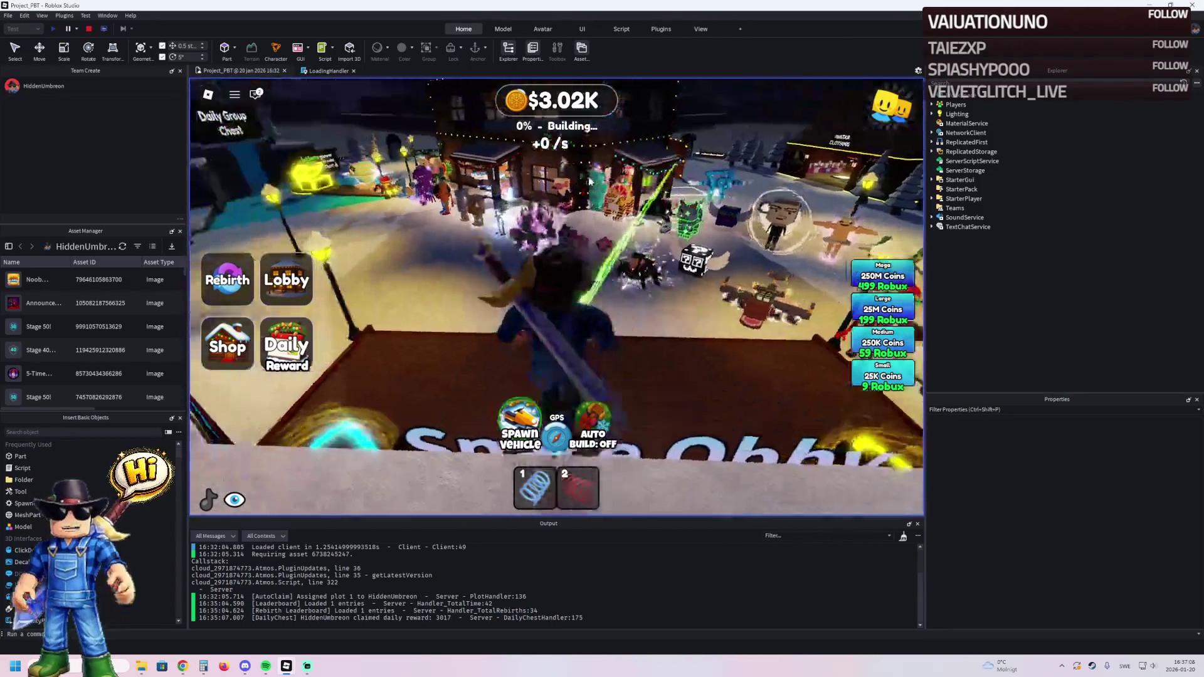
key(w)
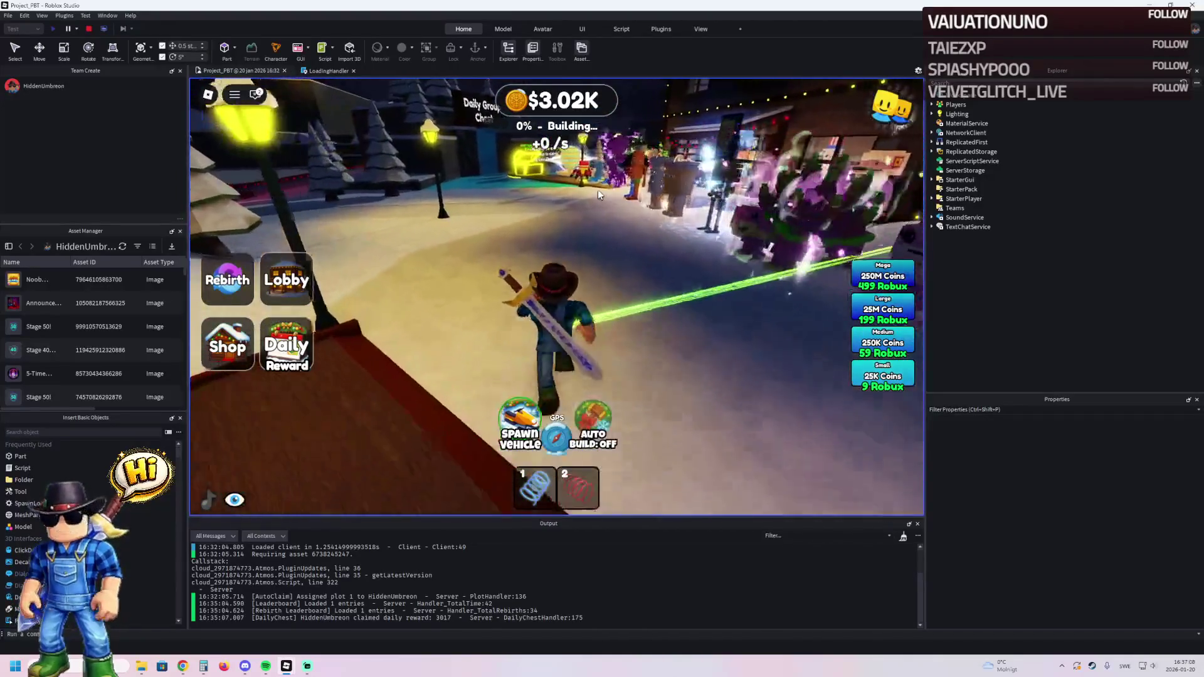
key(w)
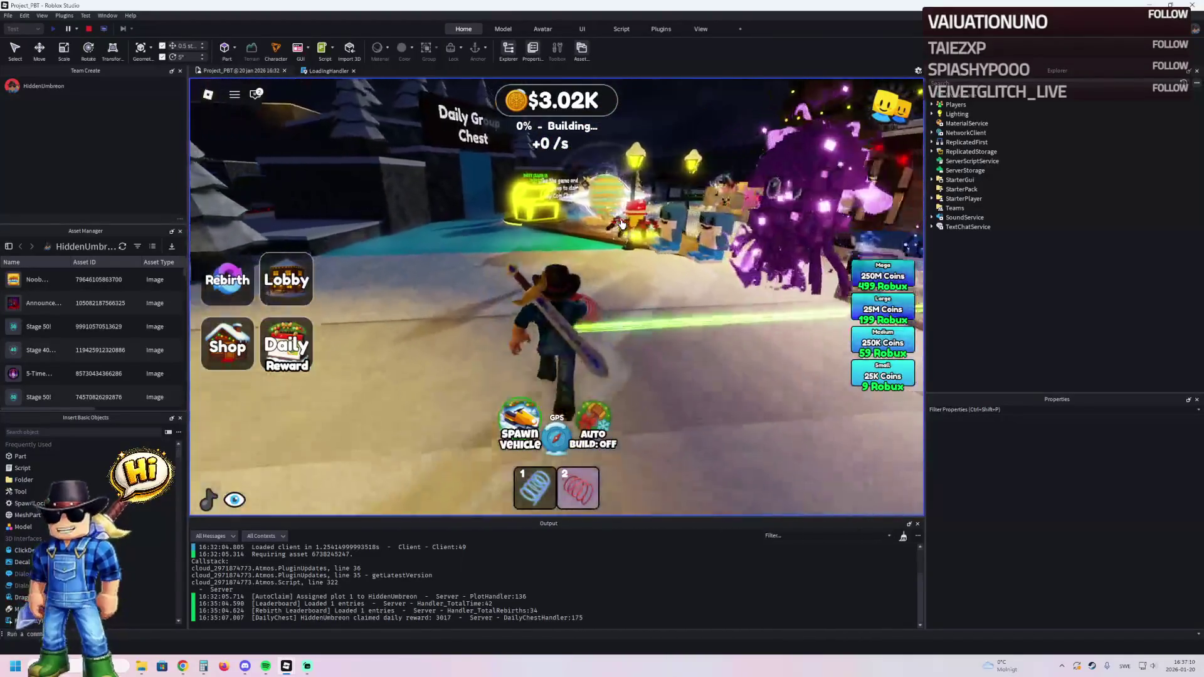
key(w)
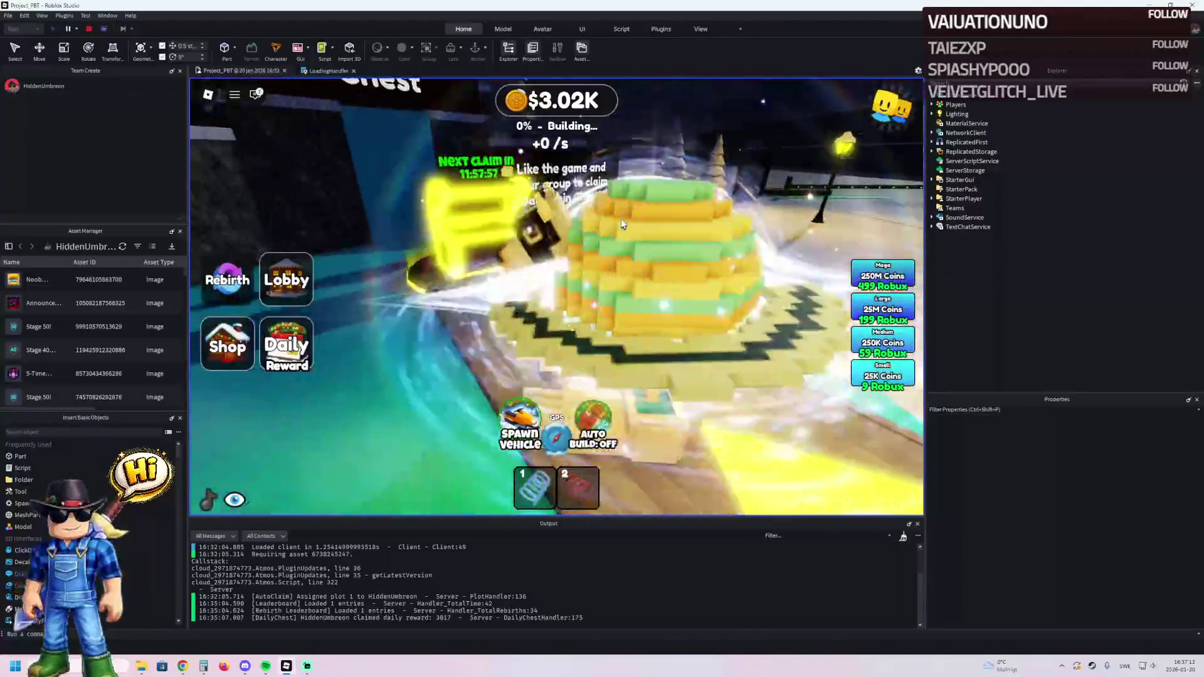
key(w)
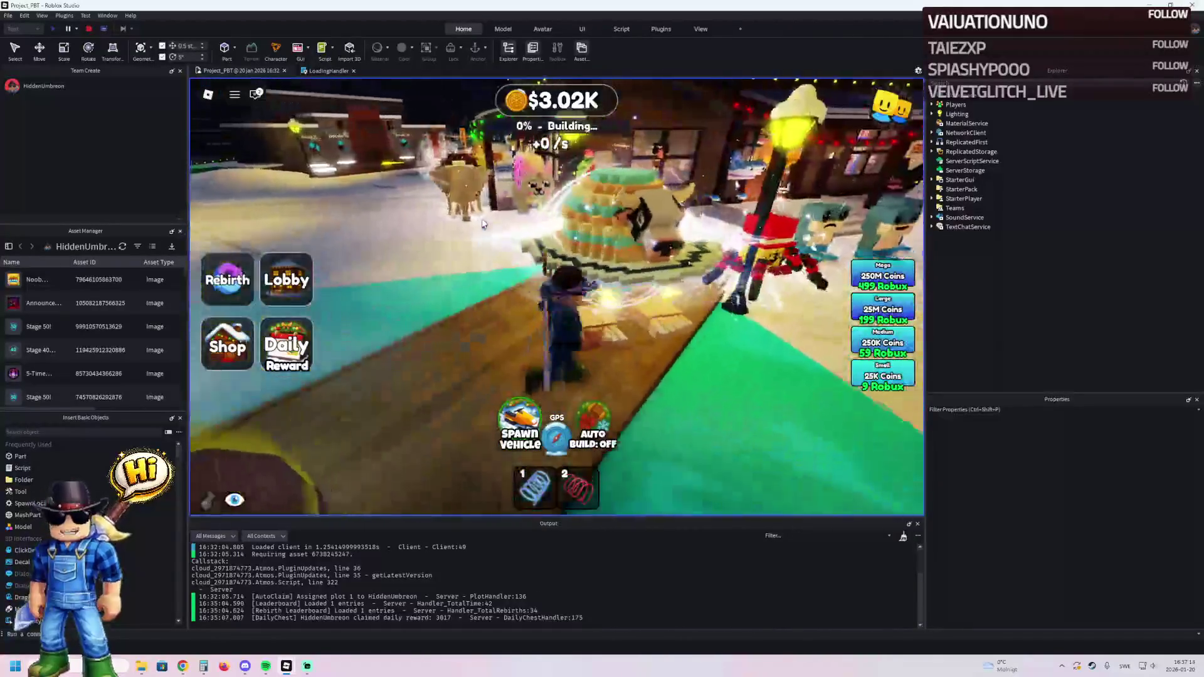
key(w)
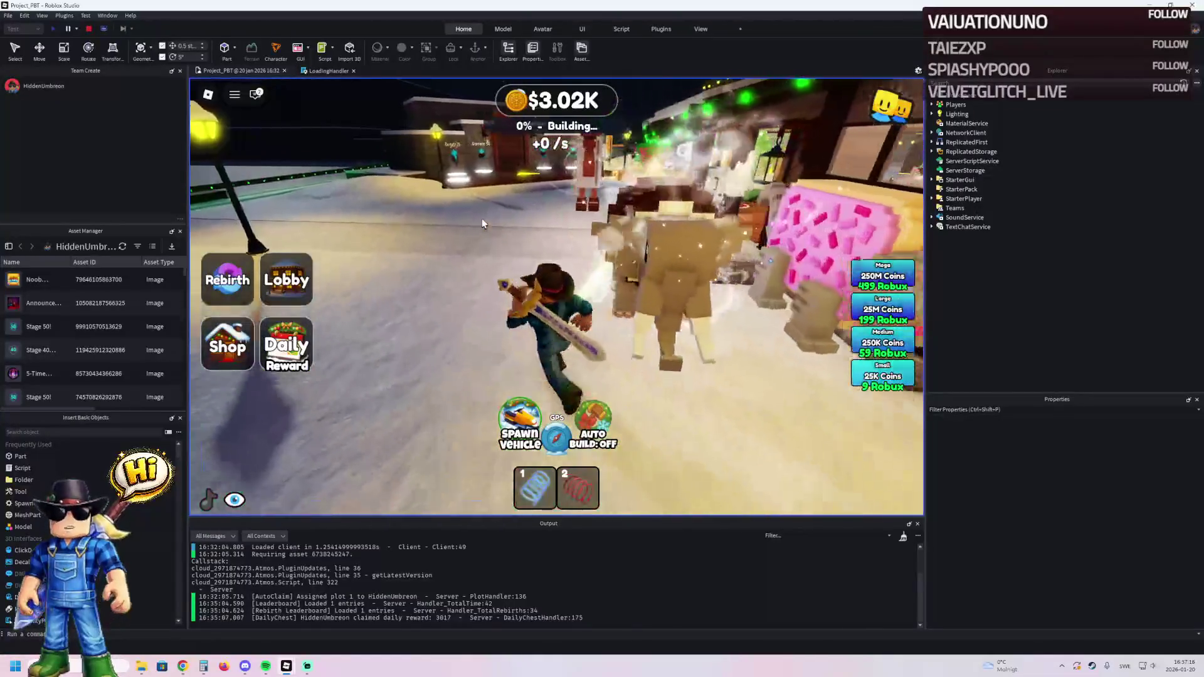
key(w)
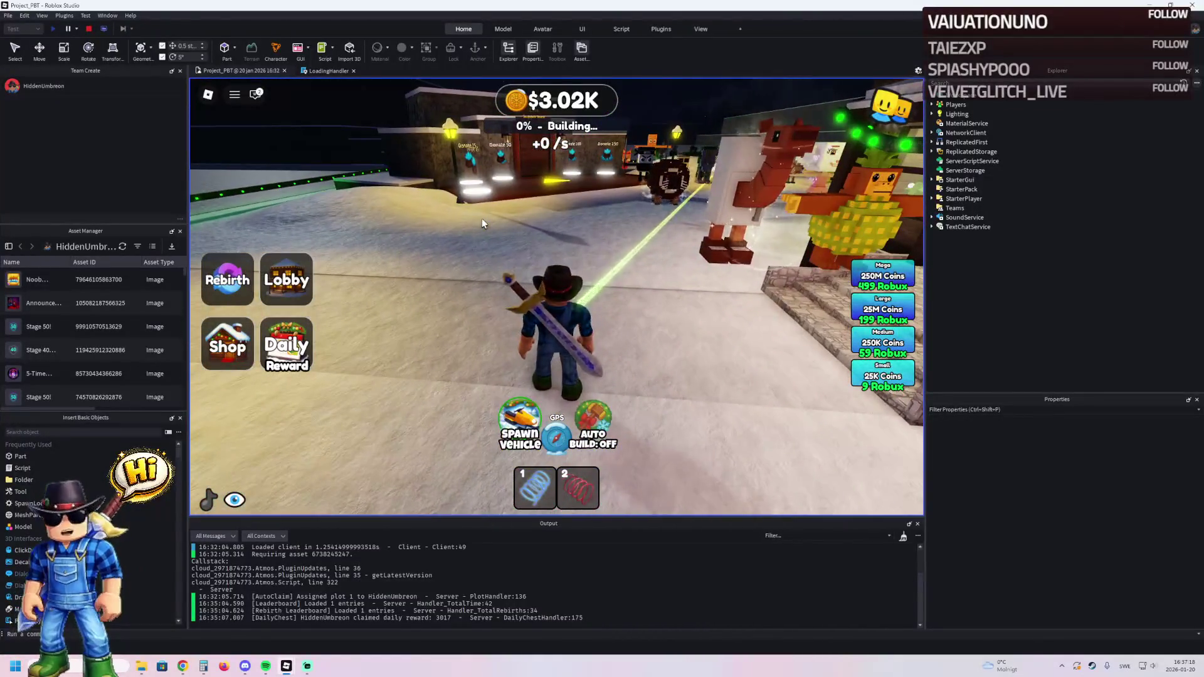
click(287, 344)
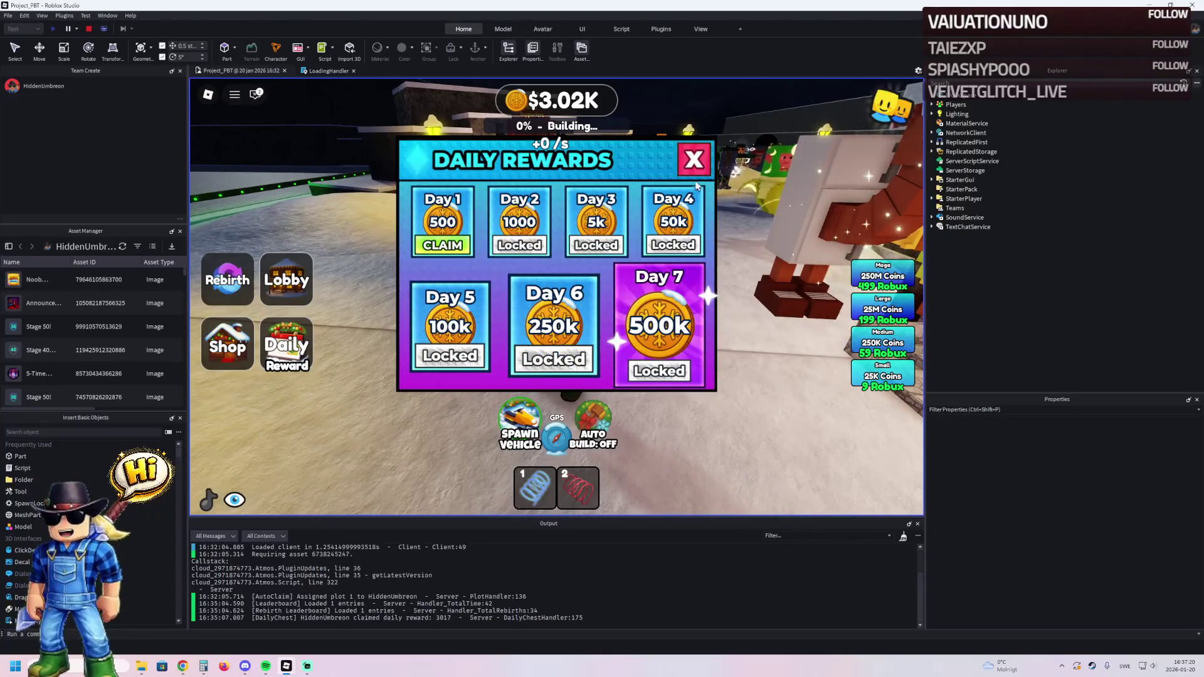
- Close the Daily Rewards panel and walk past the Donate signs to the Daily Group Chest
click(688, 162)
key(w)
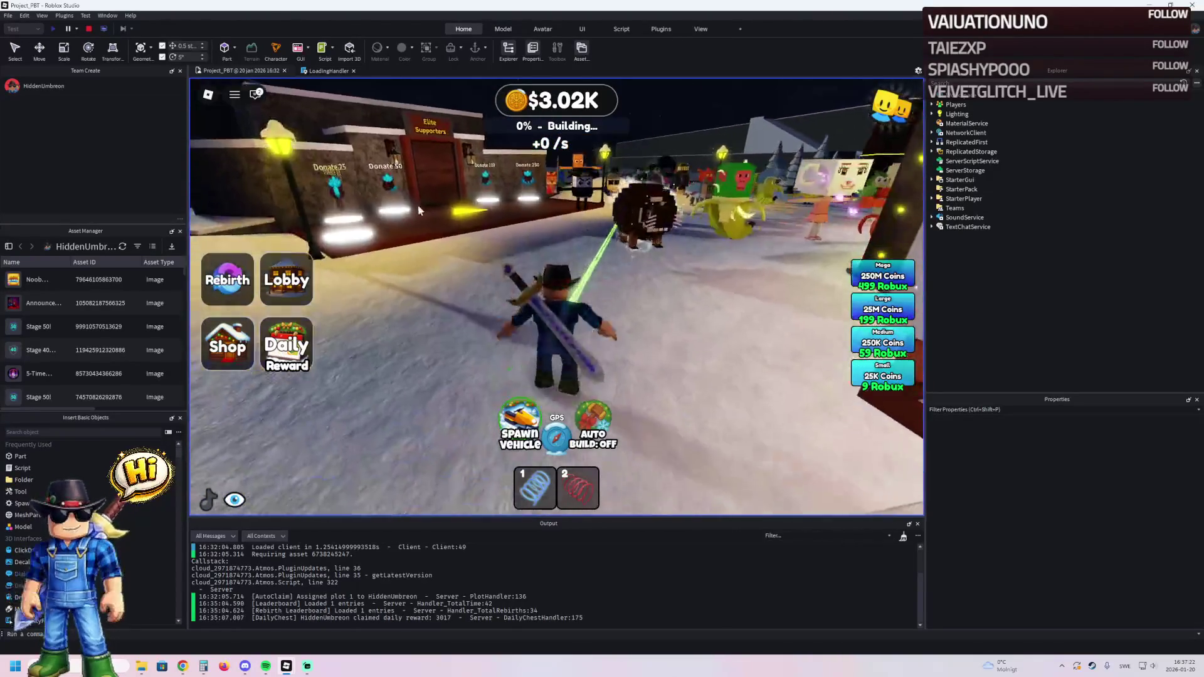
key(w)
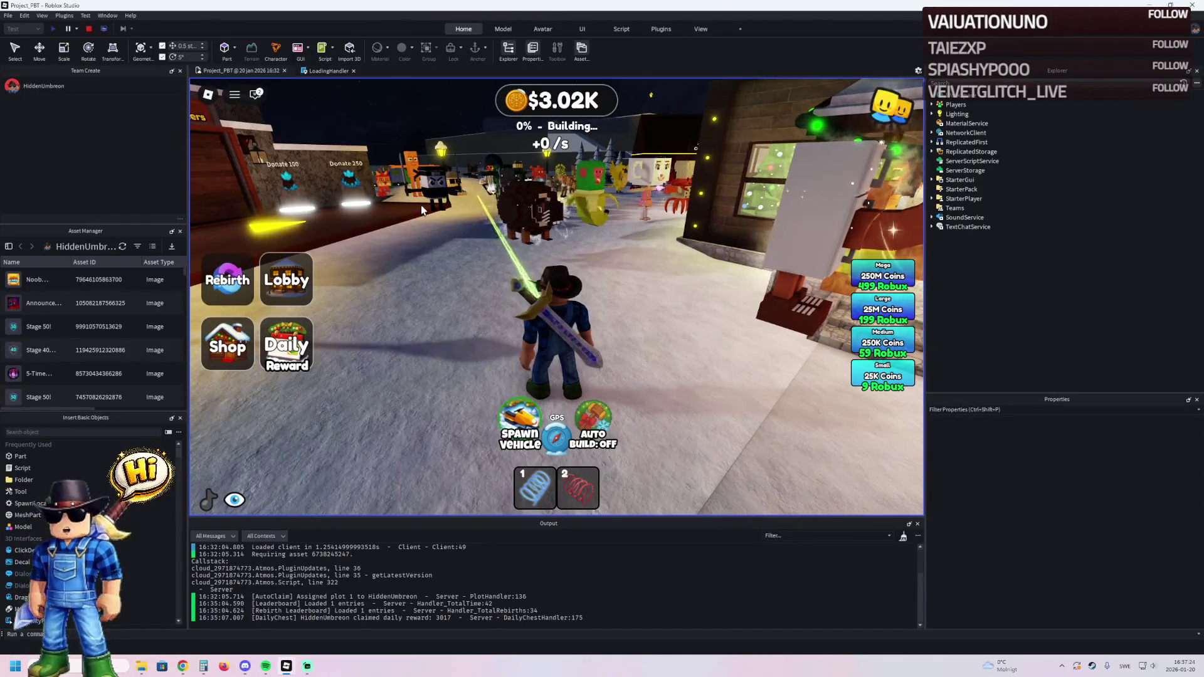
key(d)
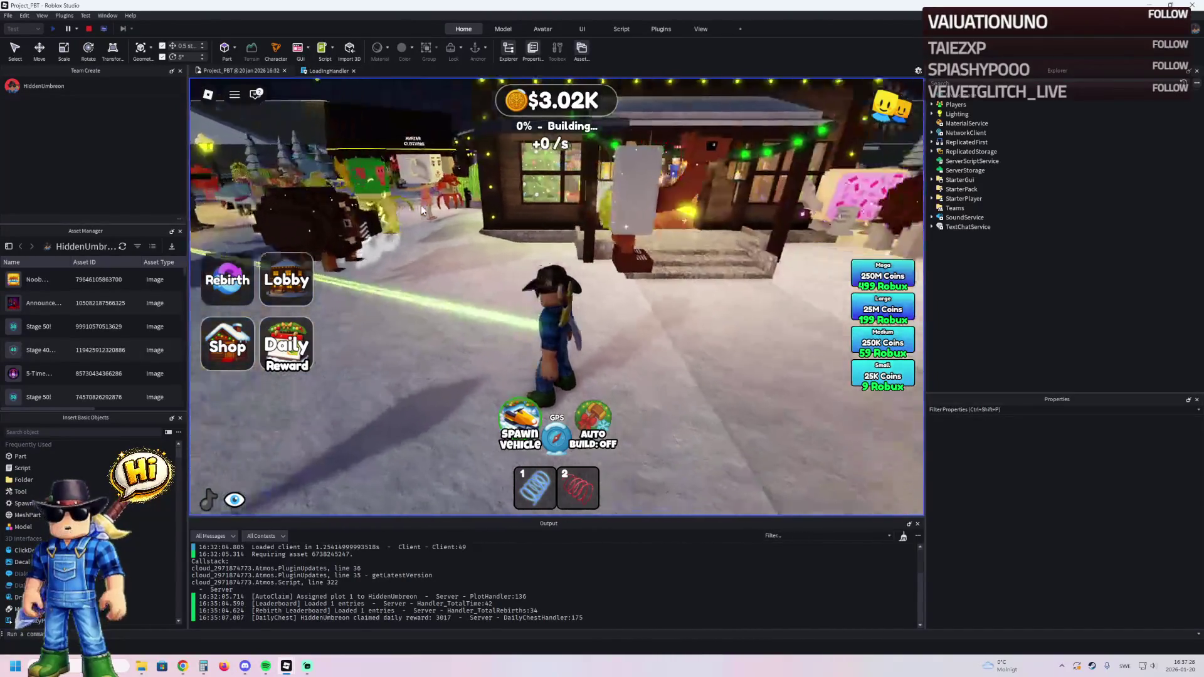
key(d)
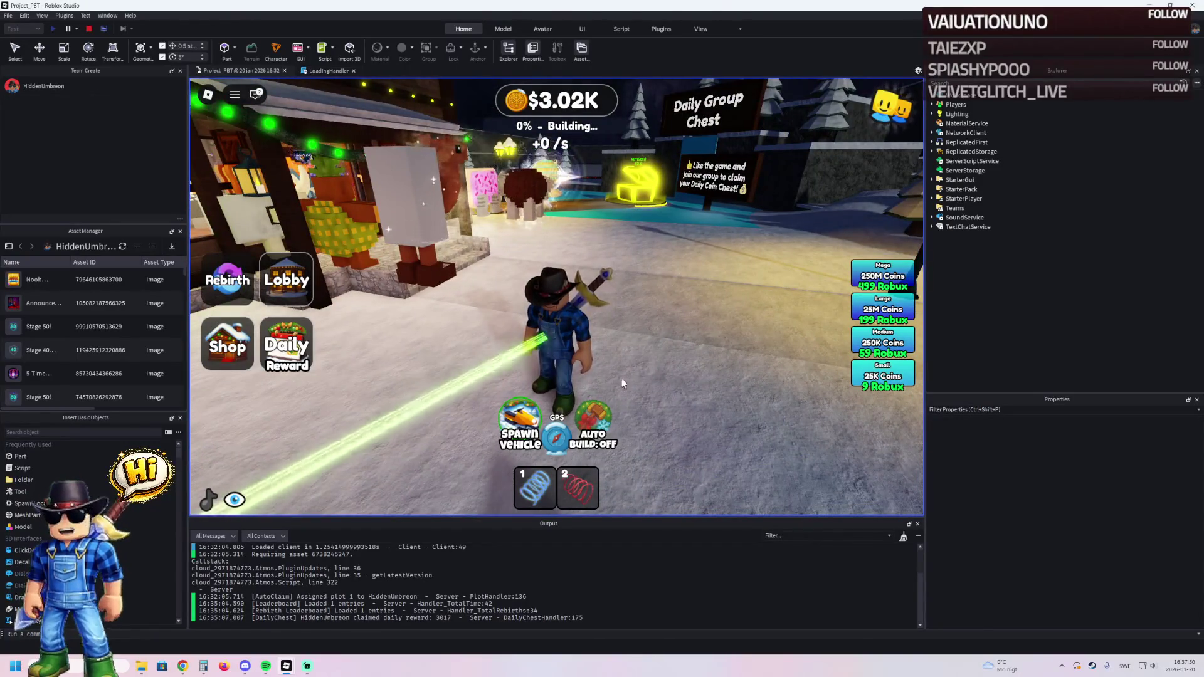
- Face the decorated building and toggle AUTO BUILD on, then off again
key(a)
click(599, 428)
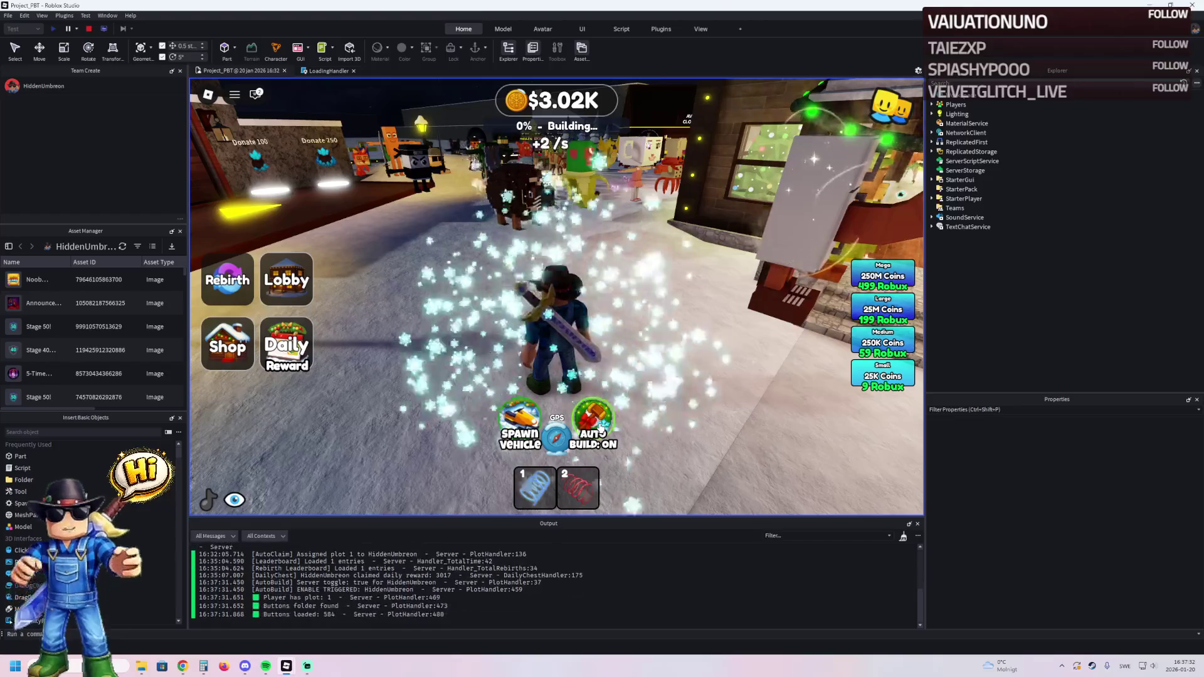
click(599, 429)
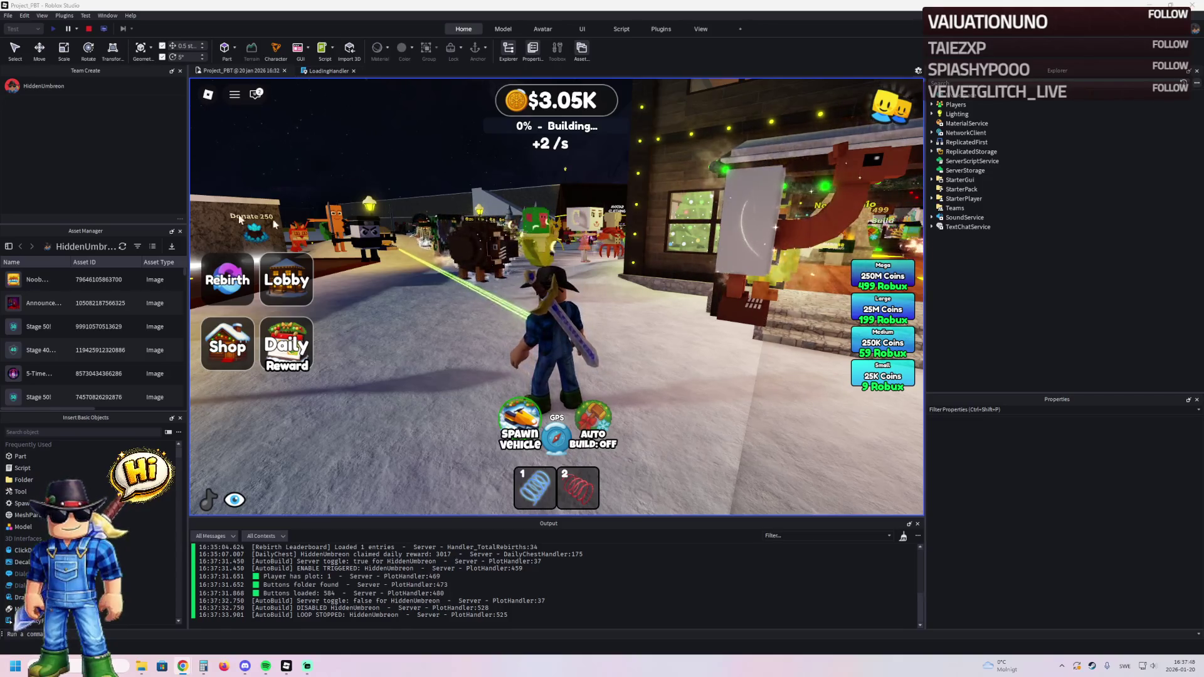
- Run through the crowd past the Avatar Clothing shop and Large Update board toward Chill Obby and the Daily Group Chest
key(w)
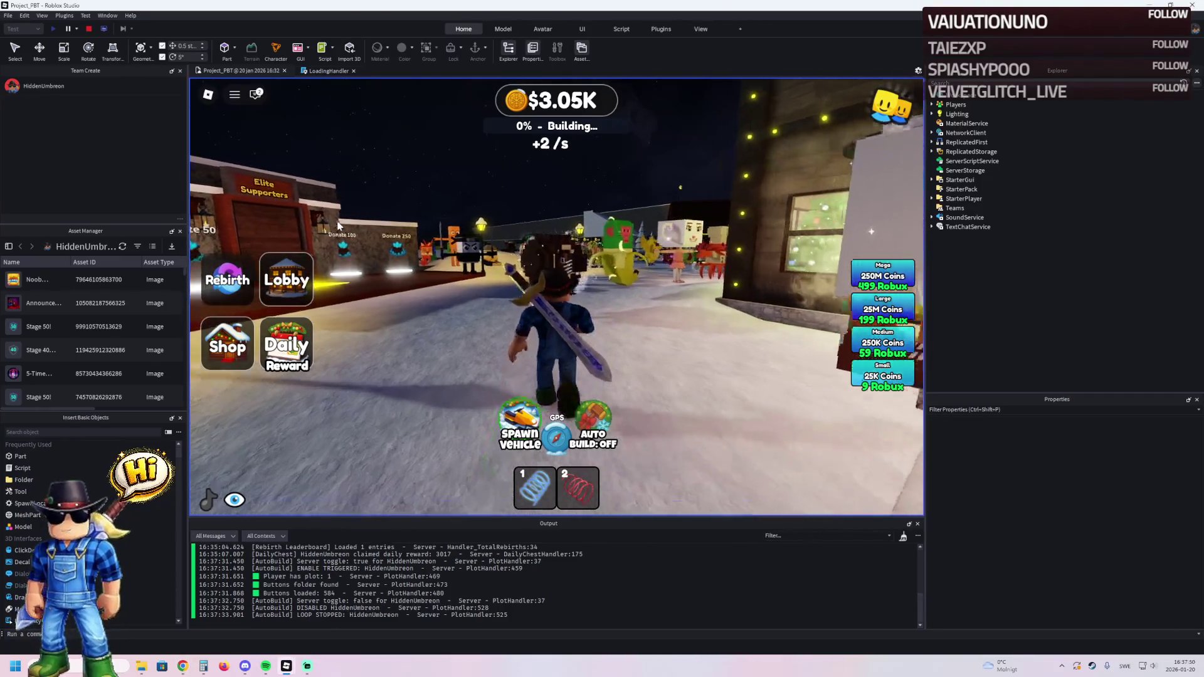
key(w)
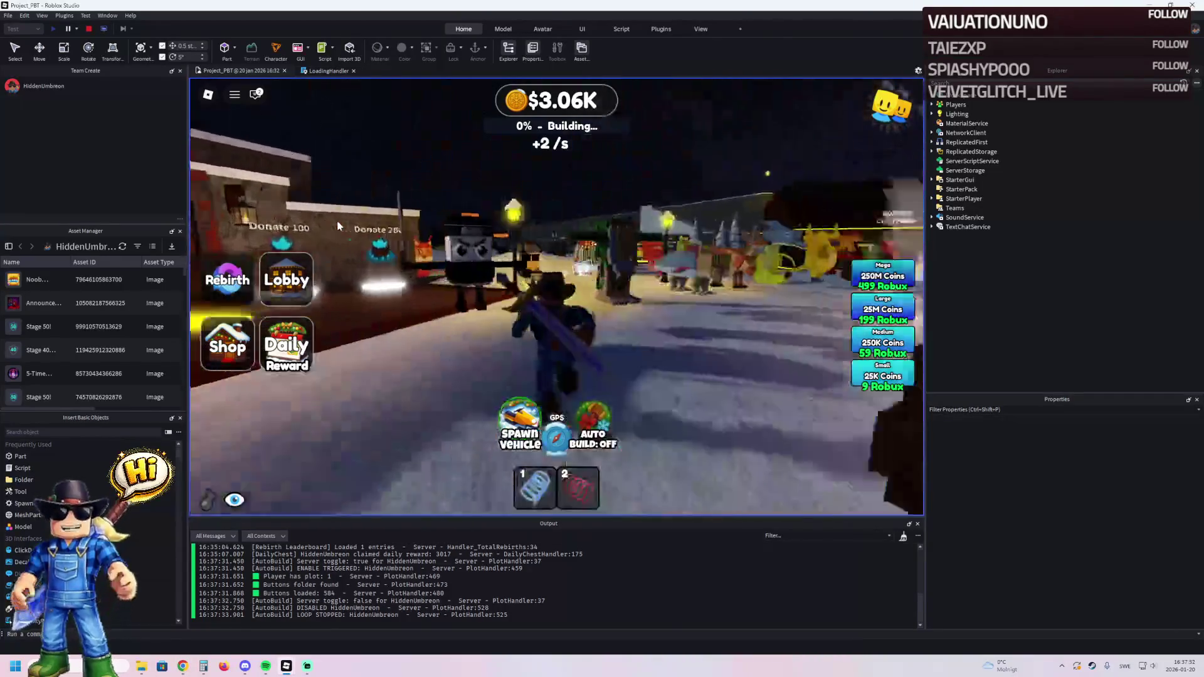
key(w)
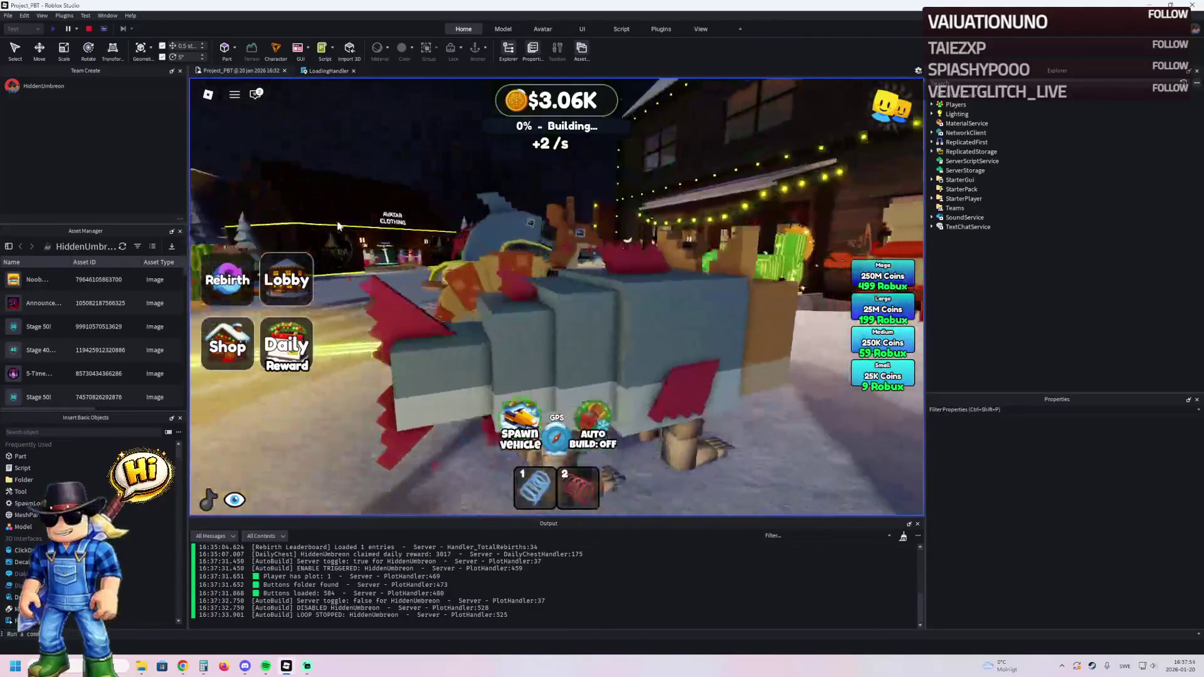
key(w)
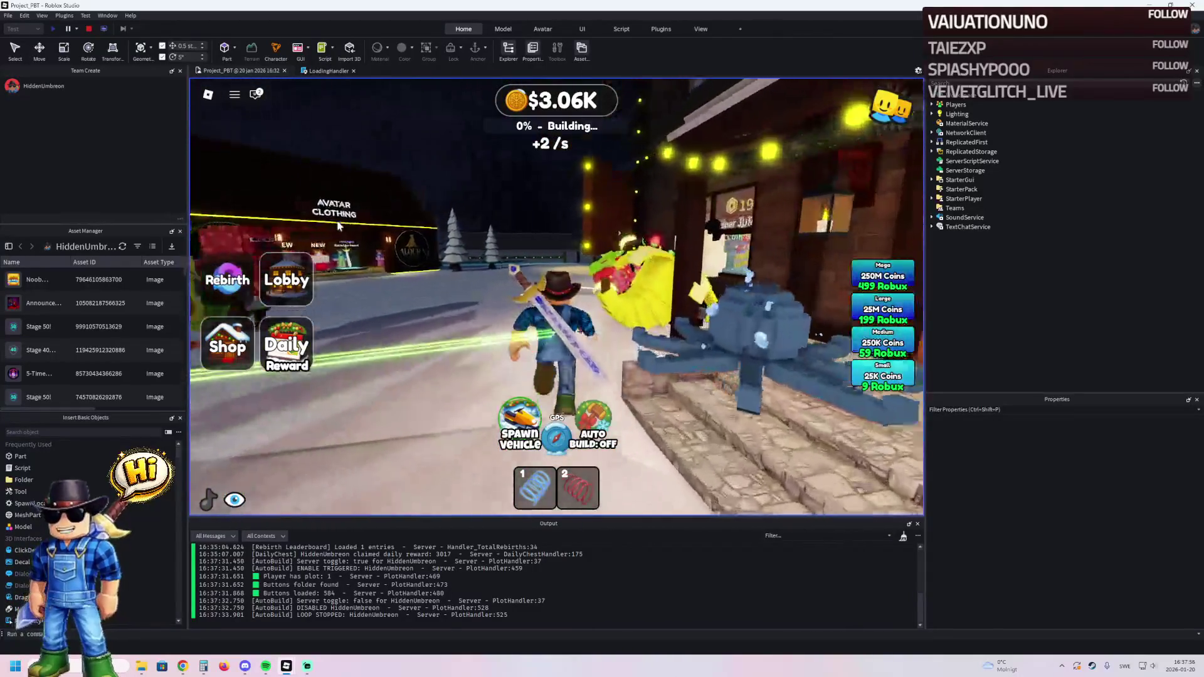
key(w)
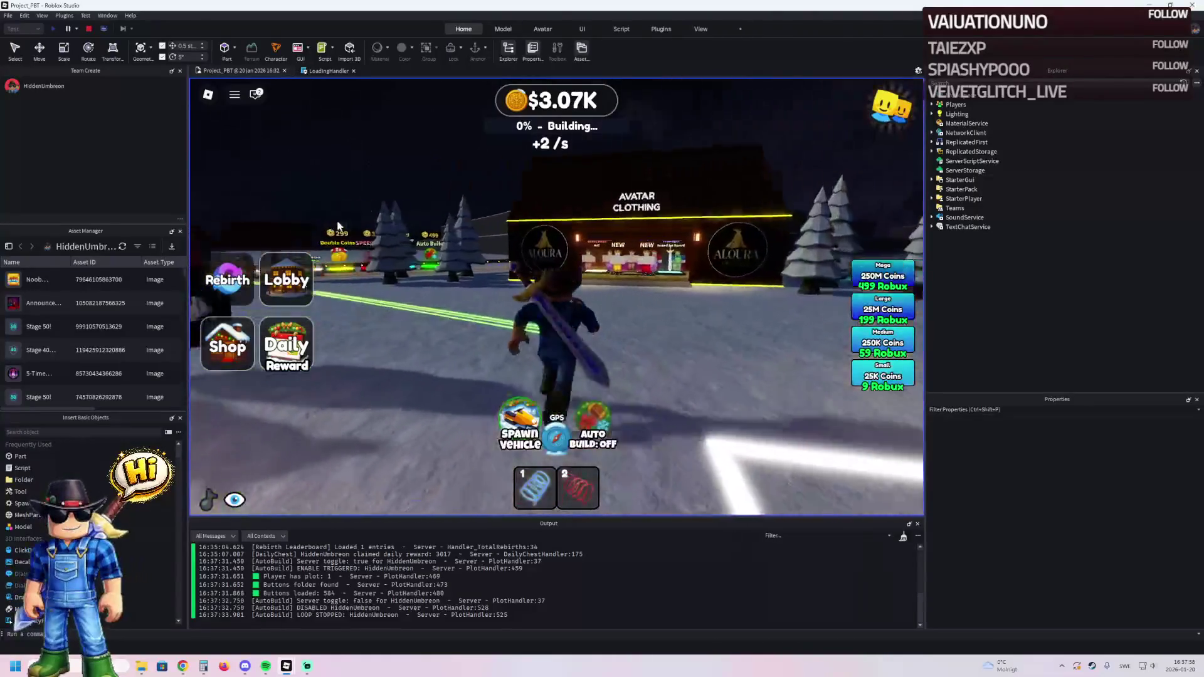
key(w)
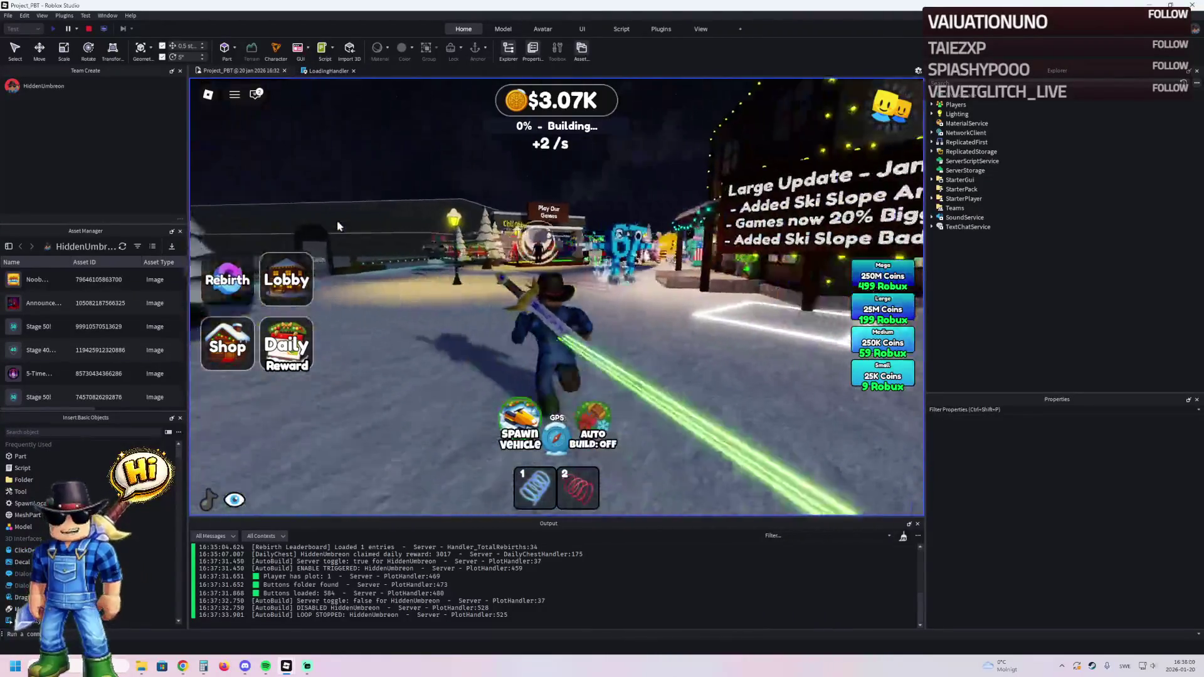
key(w)
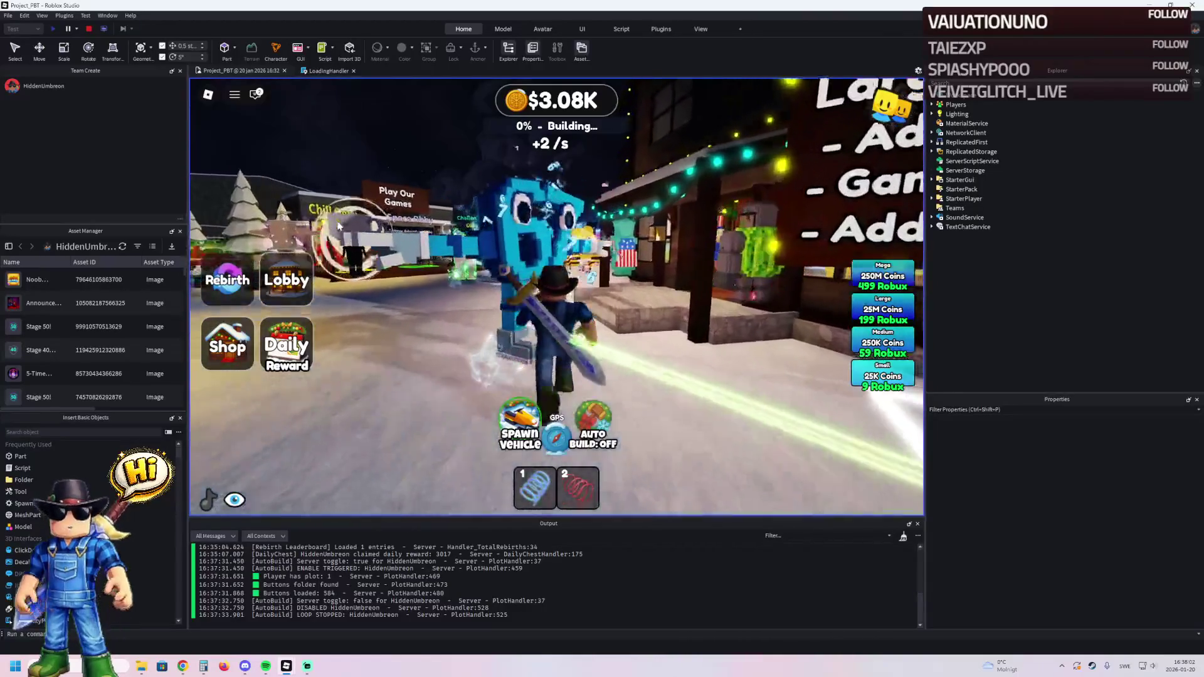
key(w)
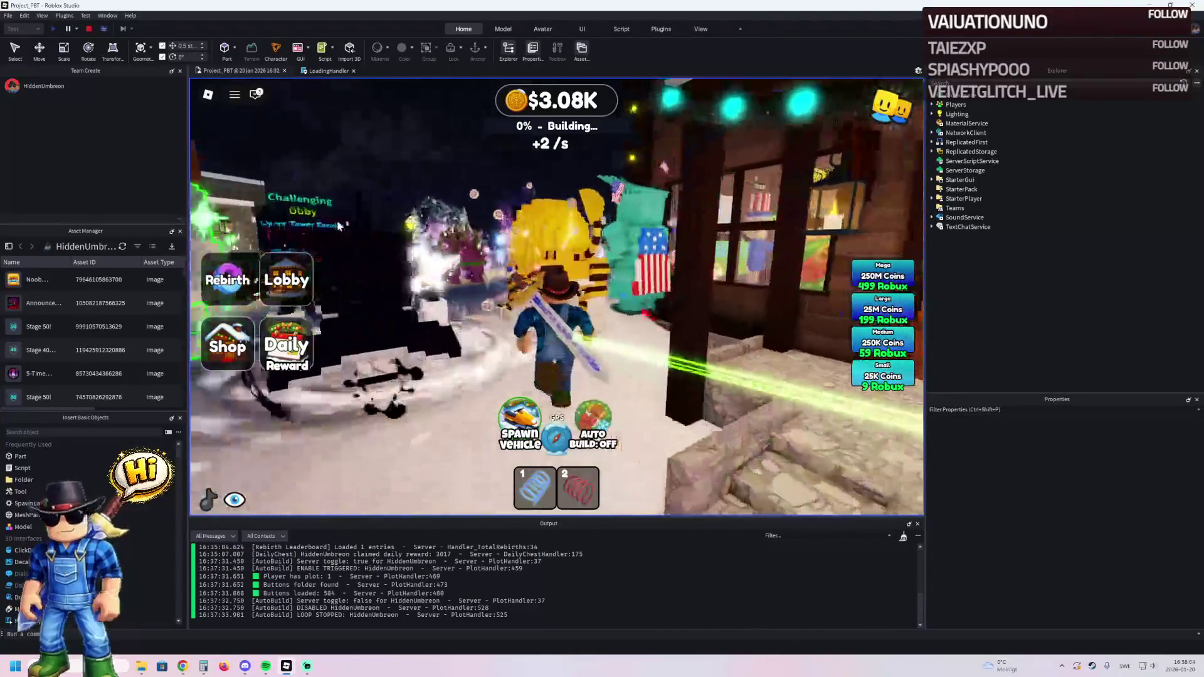
key(w)
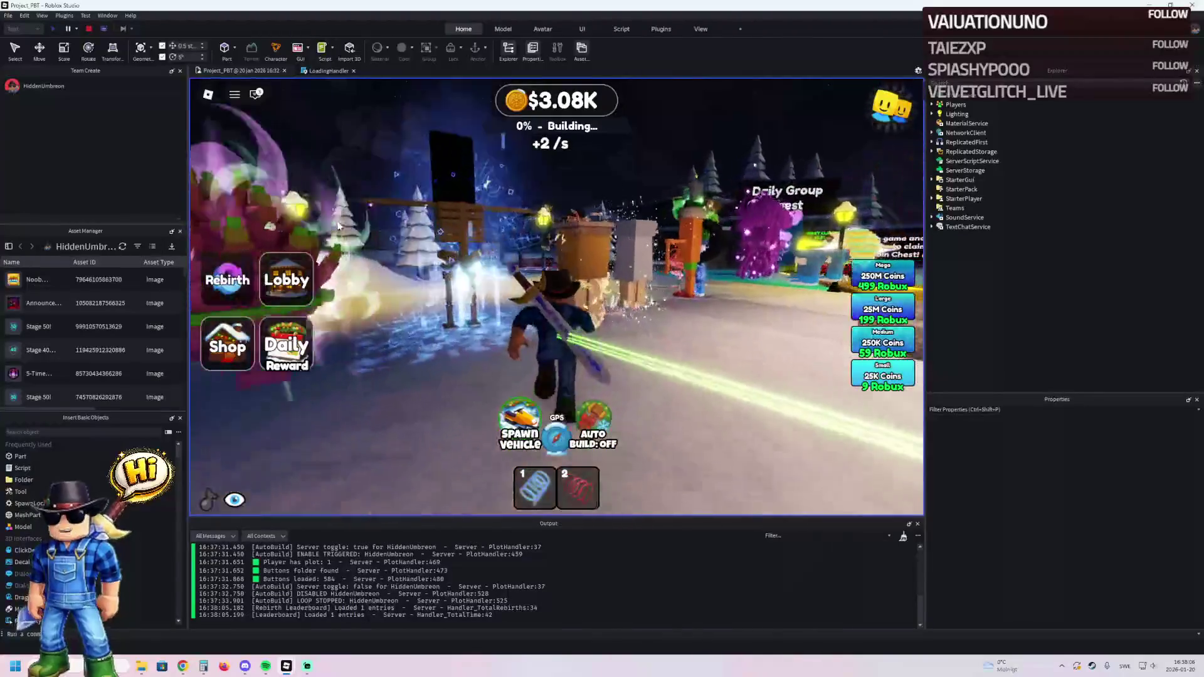
key(w)
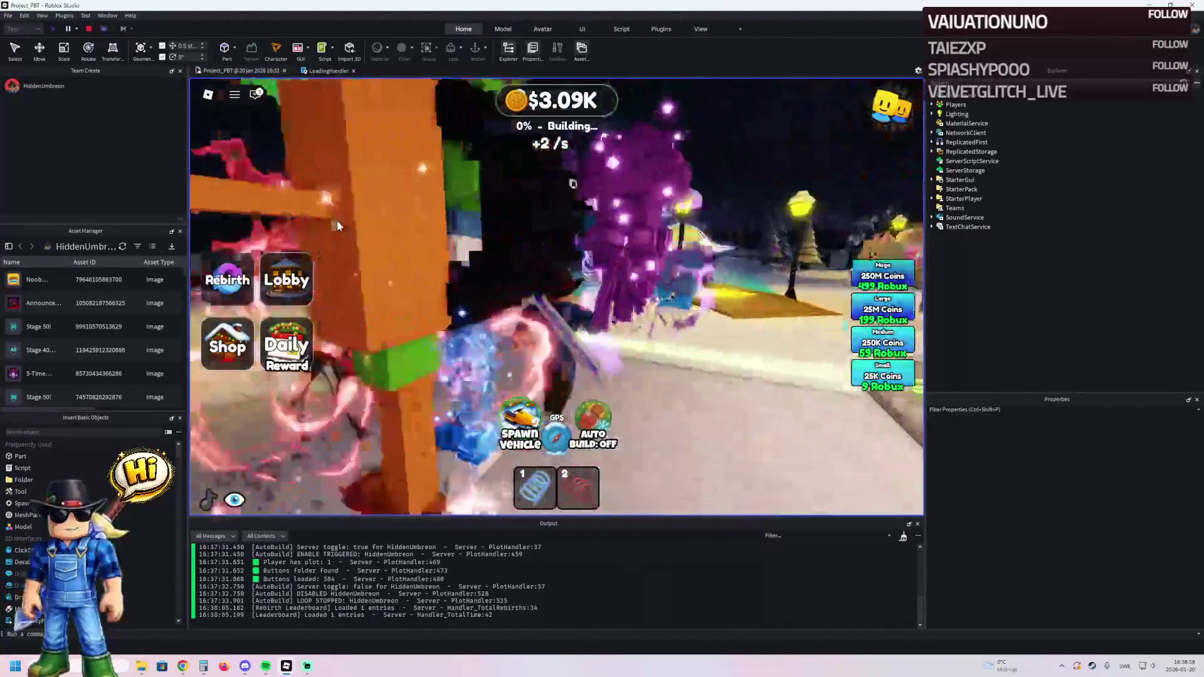
key(w)
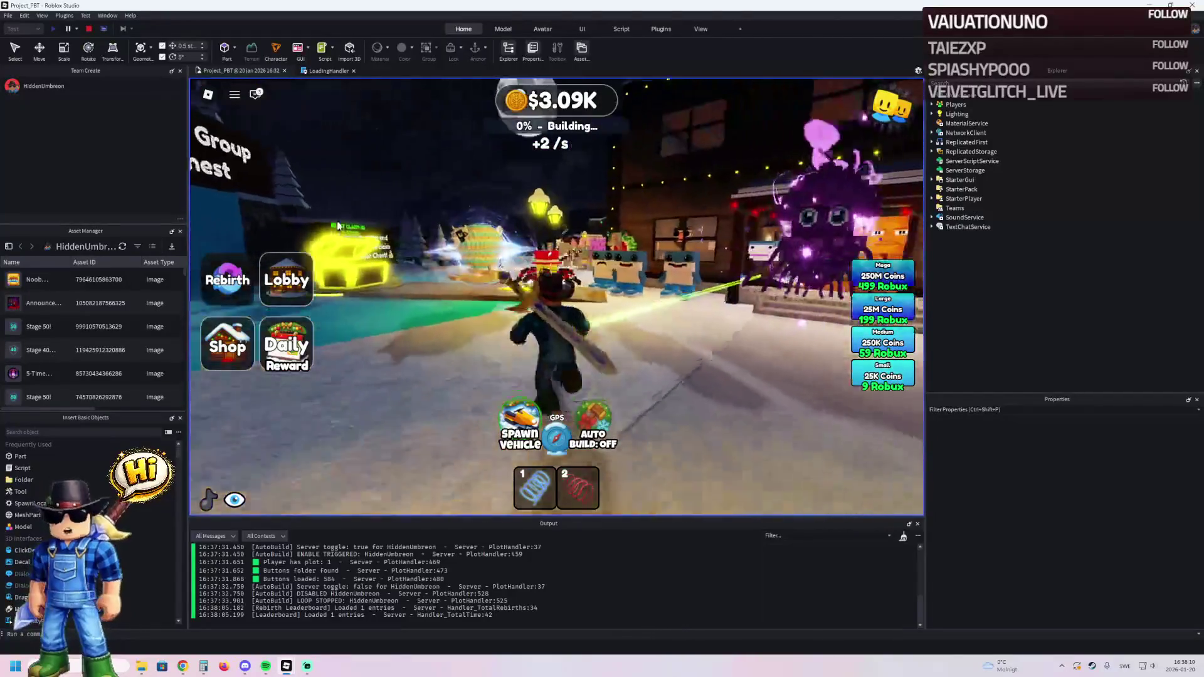
key(w)
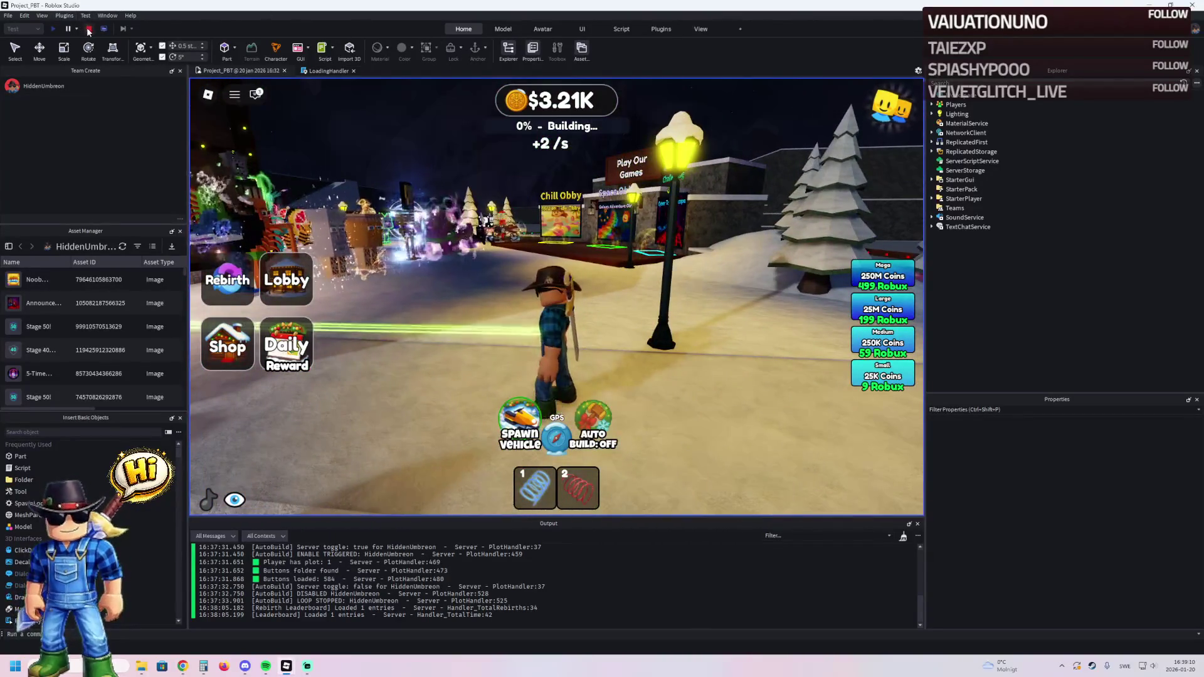
- End the playtest with Stop to return the map to edit mode
click(87, 28)
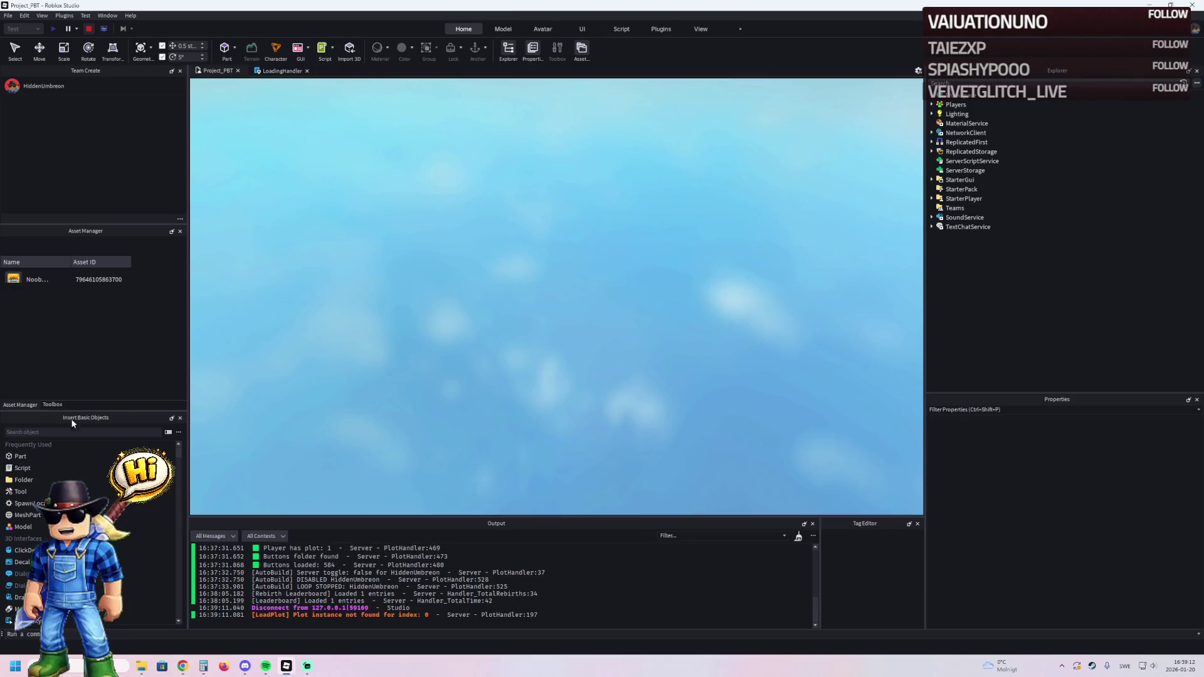